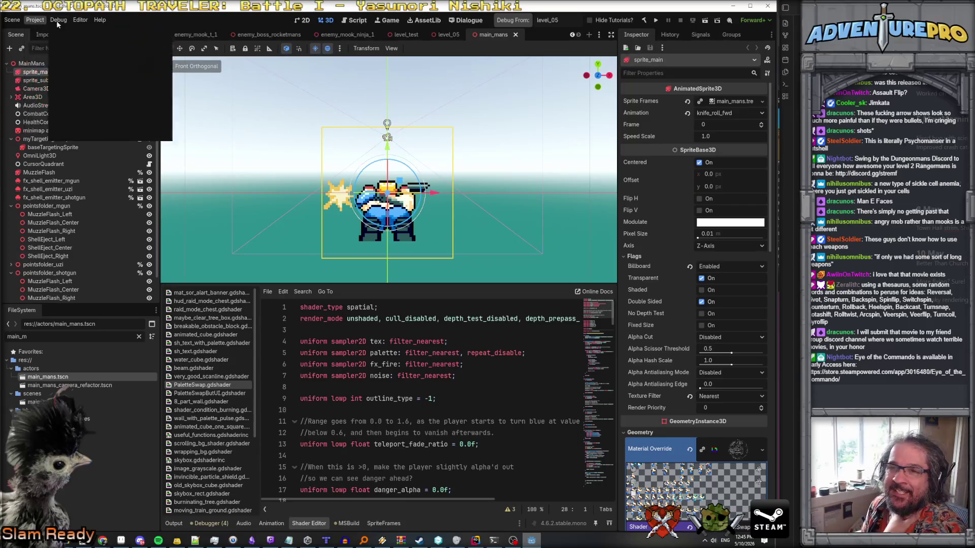
Open Godot's Project Settings on the Input Map tab.
left_click(79, 21)
left_click(82, 22)
left_click(59, 20)
left_click(34, 20)
mouse_move(52, 21)
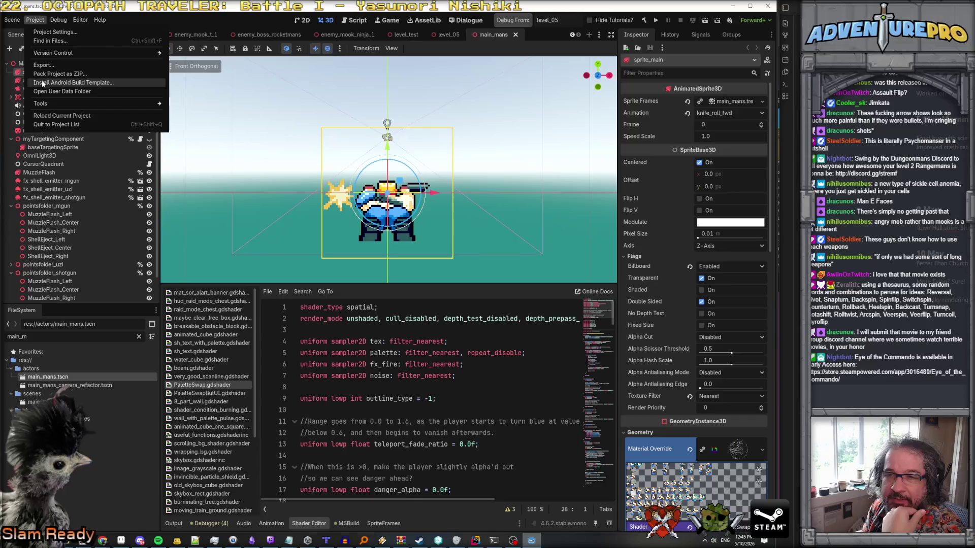
left_click(54, 31)
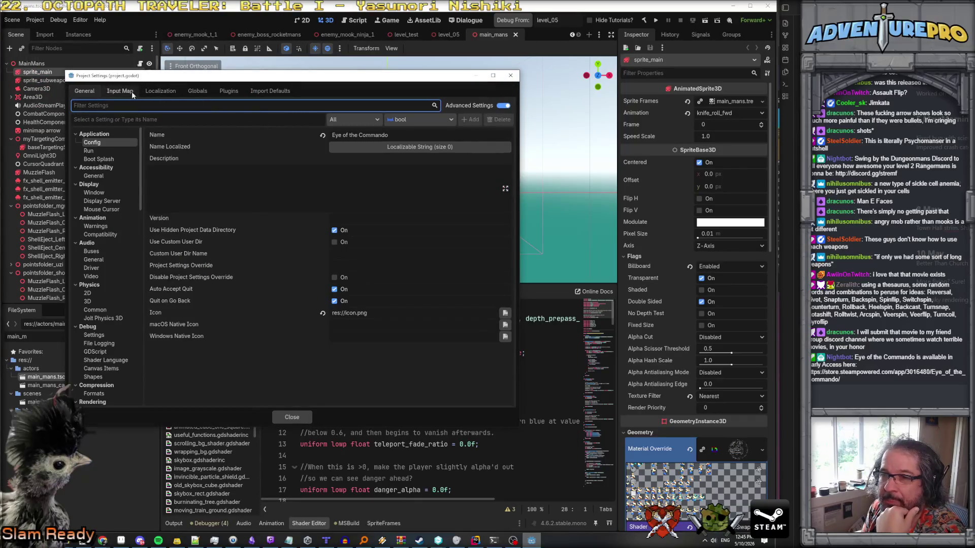
left_click(121, 92)
Check the action name in Rider, then add a new input action named 'change knife roll'.
scroll(161, 215, "down", 10)
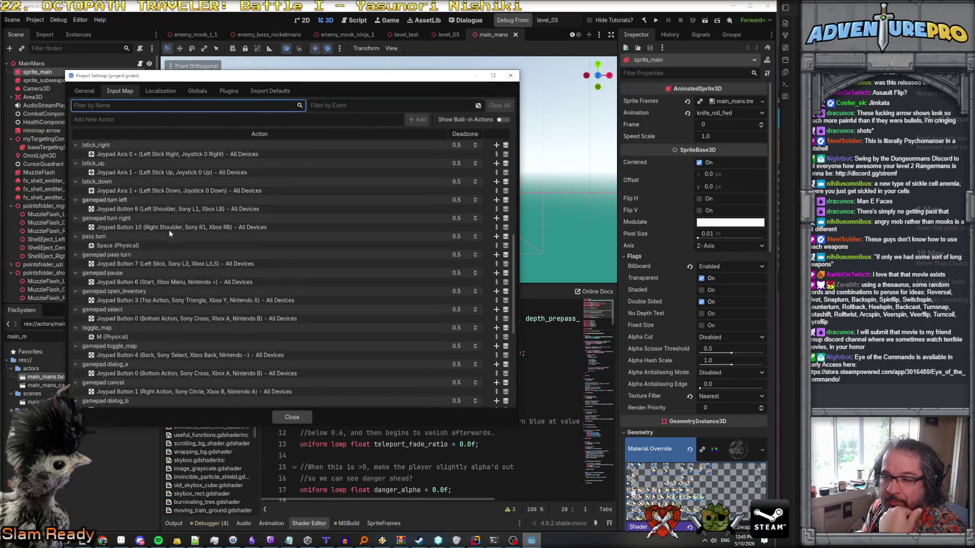
scroll(170, 232, "up", 10)
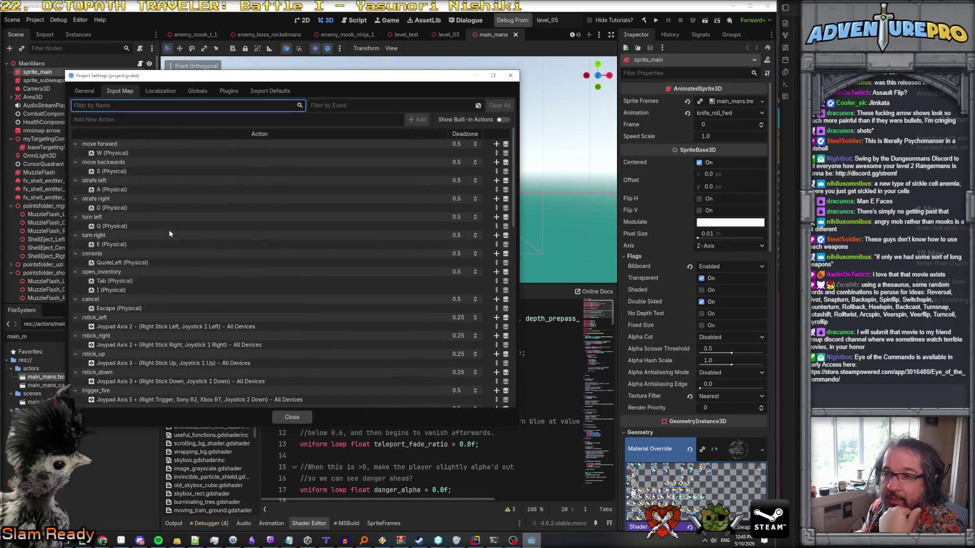
left_click(132, 122)
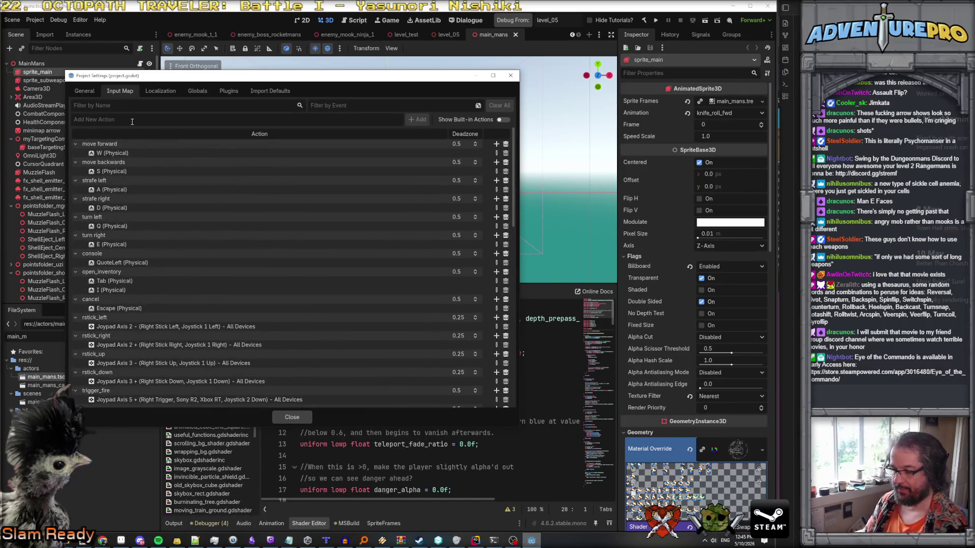
left_click(531, 542)
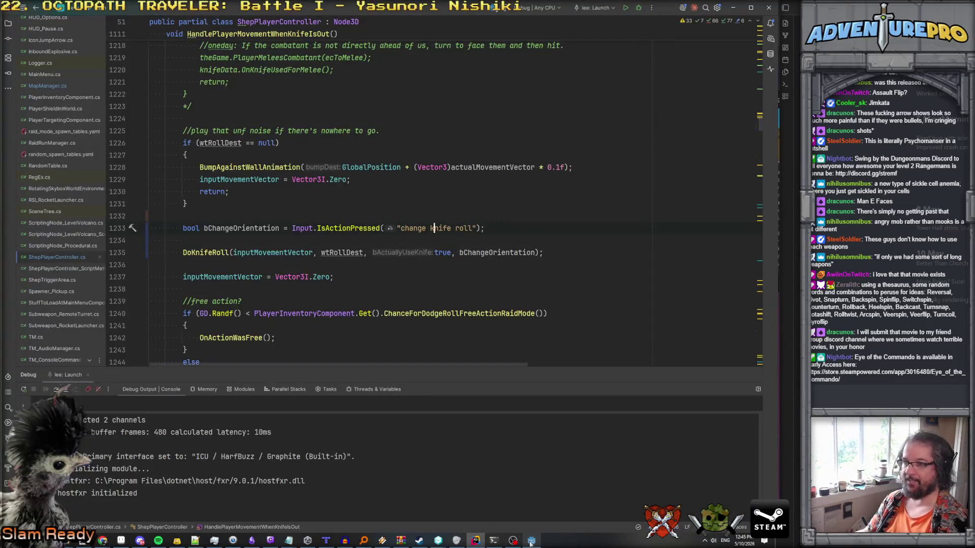
left_click(531, 541)
type("chna")
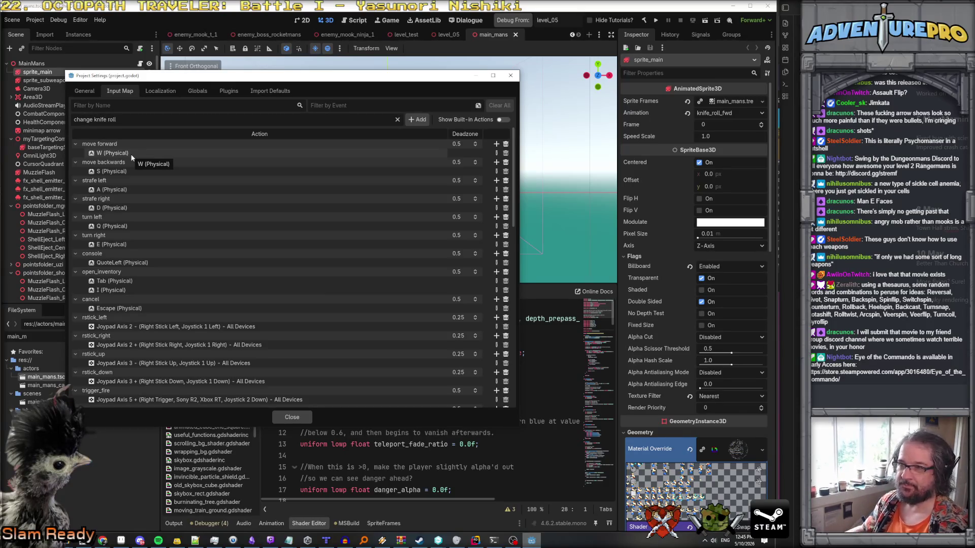
left_click(413, 120)
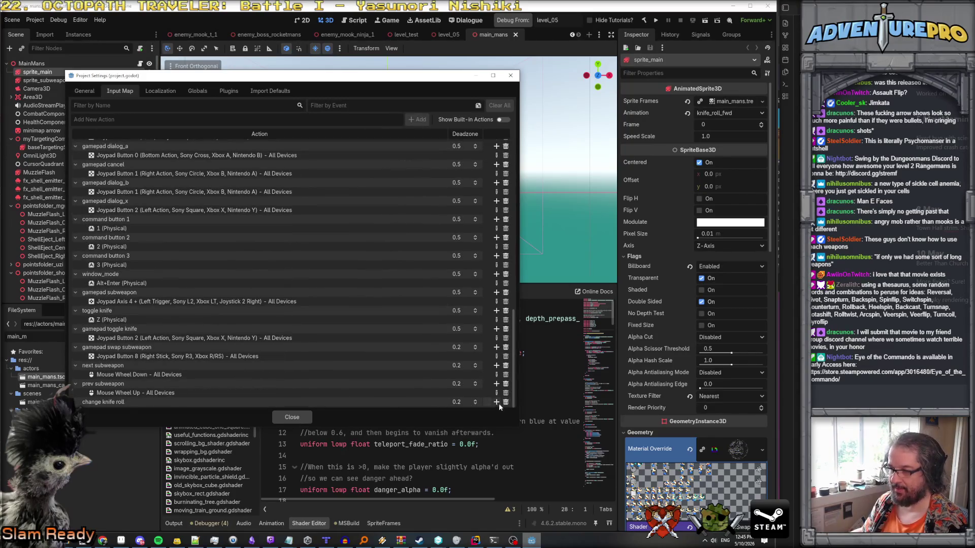
Bind the Shift key to the 'change knife roll' action, found by filtering the keyboard keys for 'shif'.
left_click(497, 402)
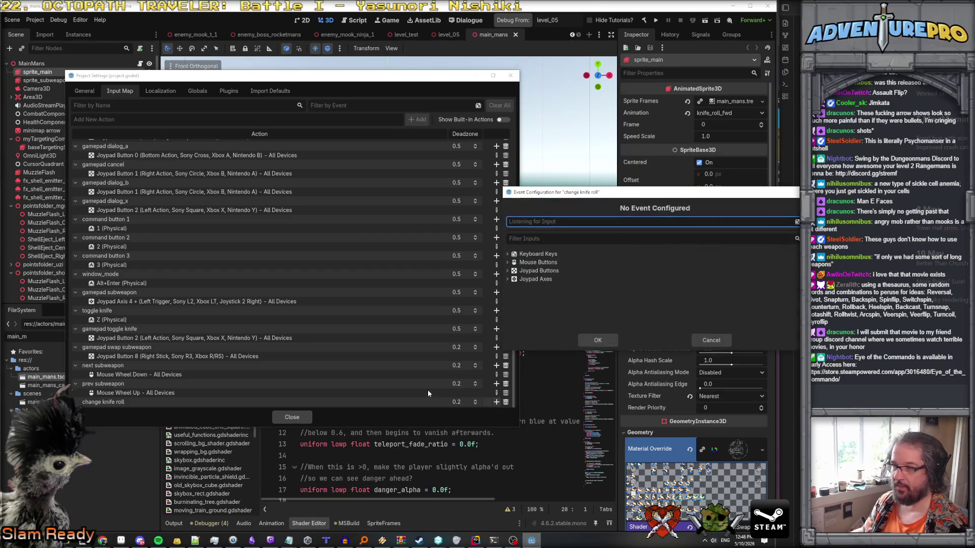
left_click(507, 254)
left_click(540, 240)
type("shif")
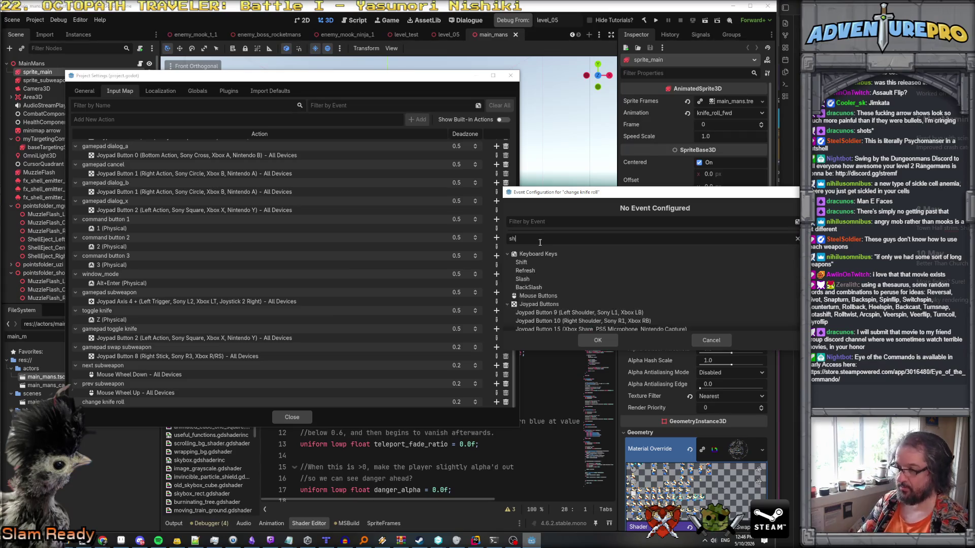
left_click(549, 262)
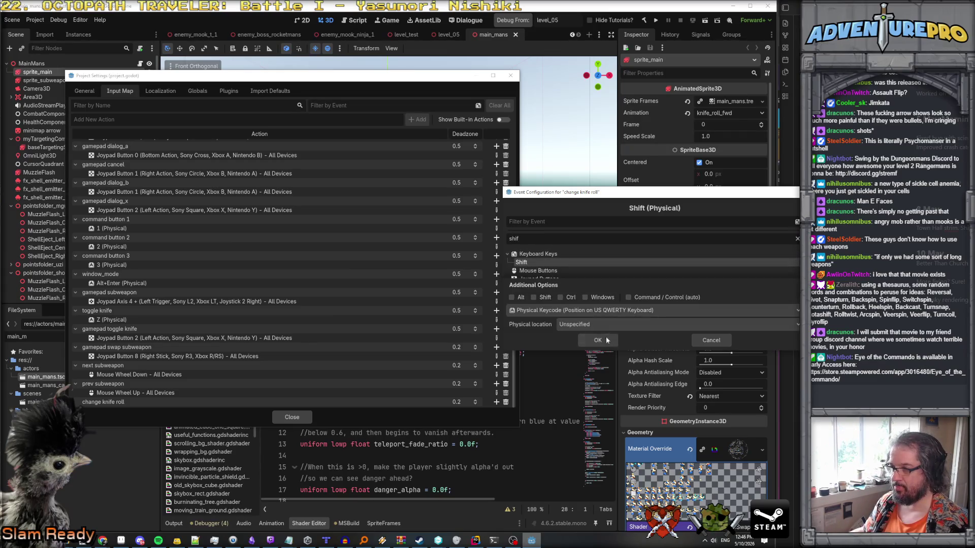
scroll(601, 272, "down", 2)
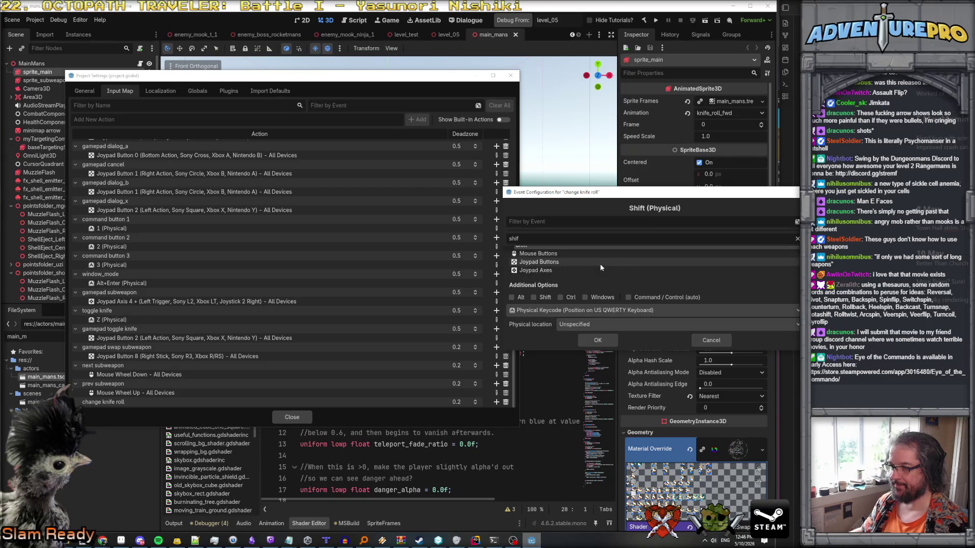
left_click(595, 339)
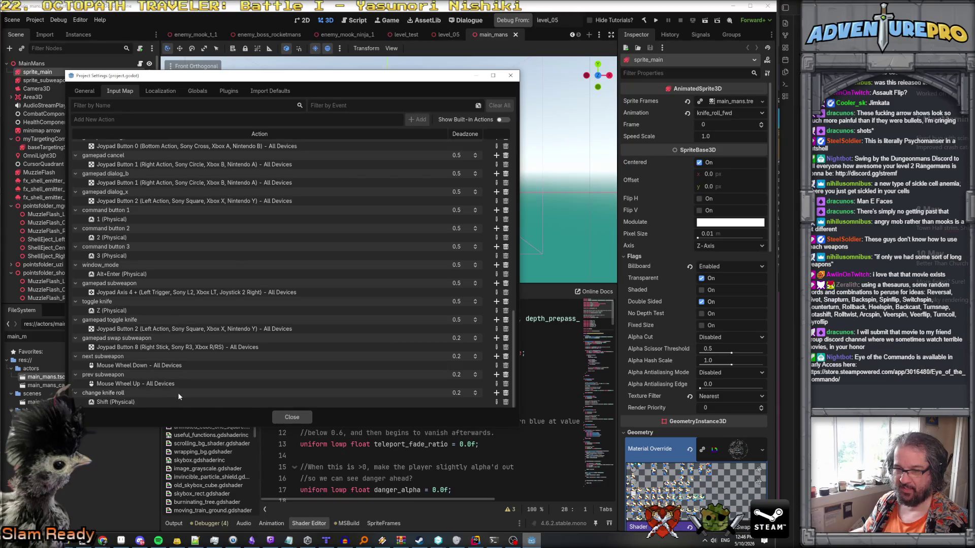
left_click(496, 393)
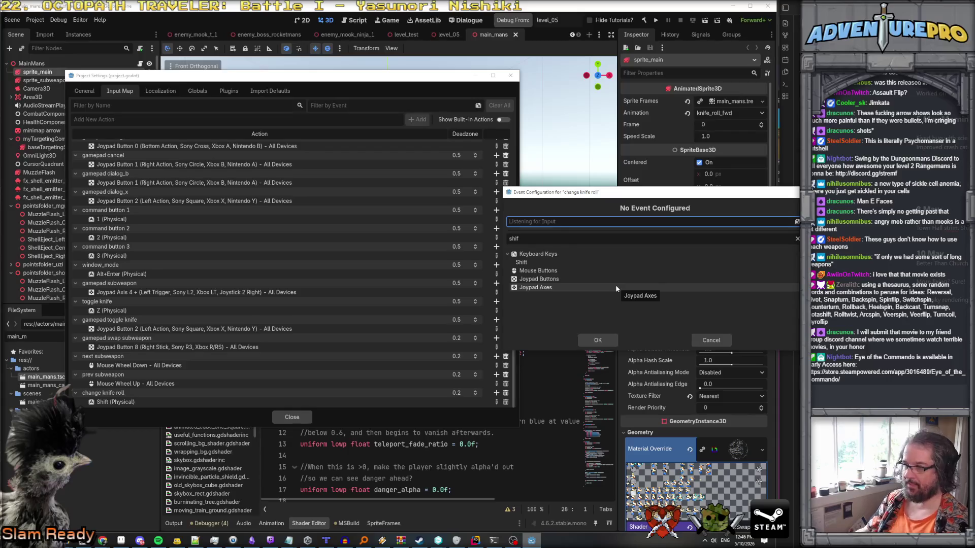
Clear the input filter and bind Joypad Button 0 to 'change knife roll'.
left_click(546, 281)
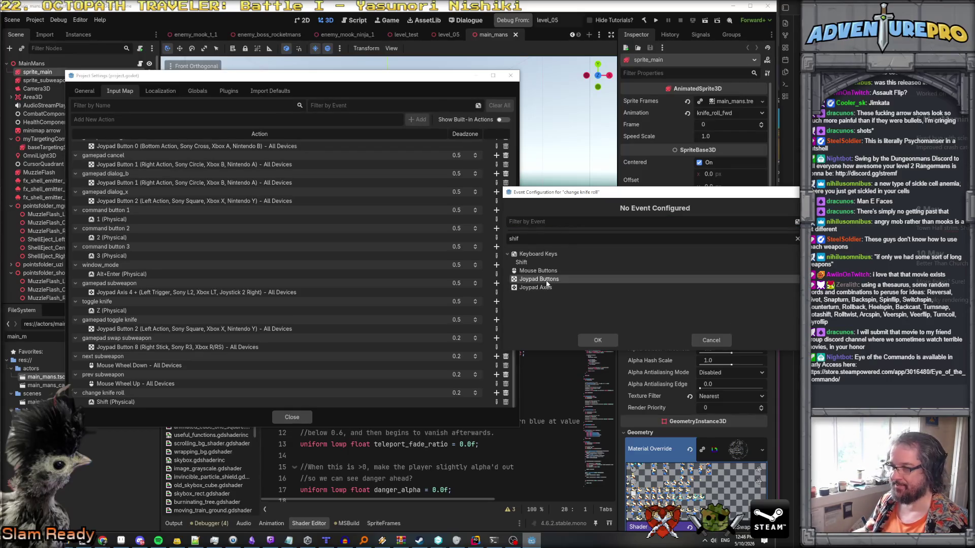
left_click_drag(521, 239, 499, 241)
key("BackSpace")
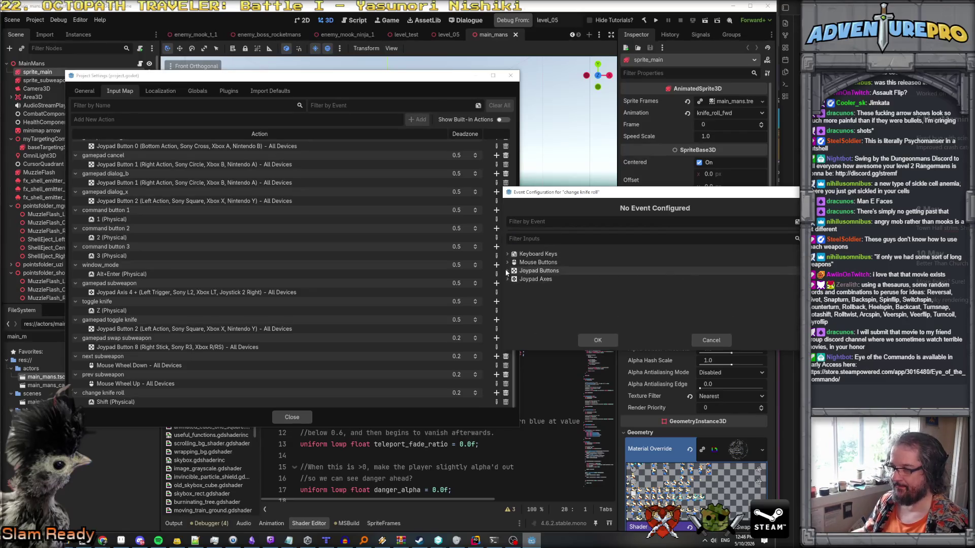
double_click(539, 271)
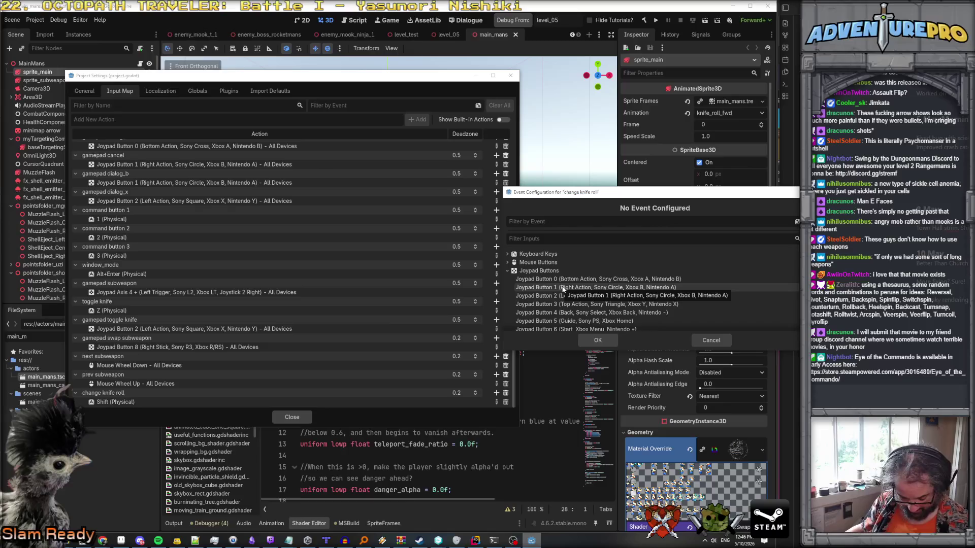
left_click(570, 279)
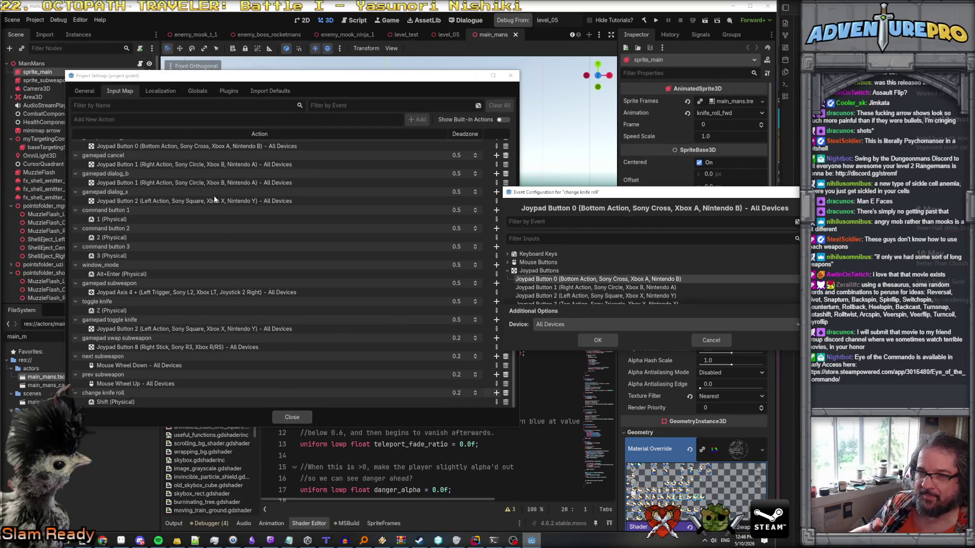
left_click(597, 340)
Scroll the action list to check the bindings, then close Project Settings.
scroll(309, 354, "down", 5)
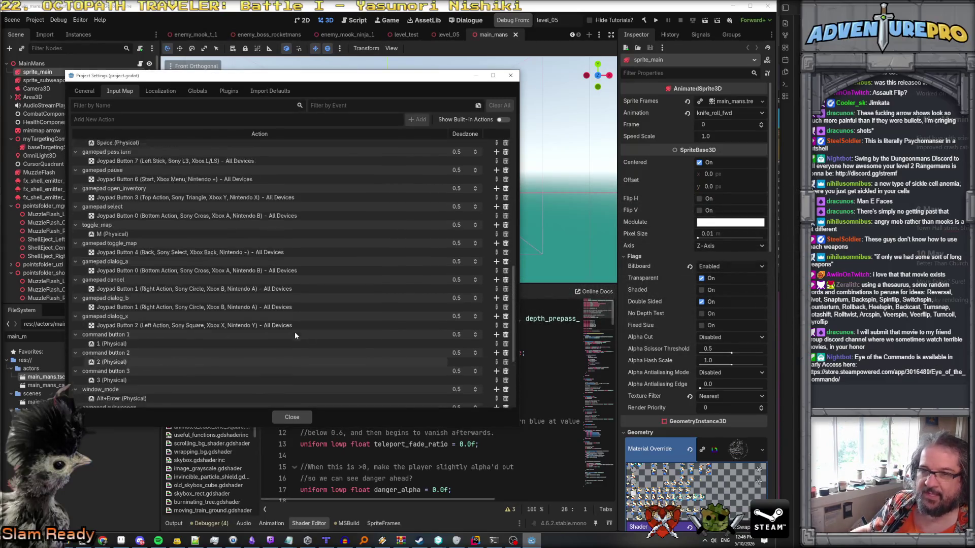
scroll(174, 323, "down", 5)
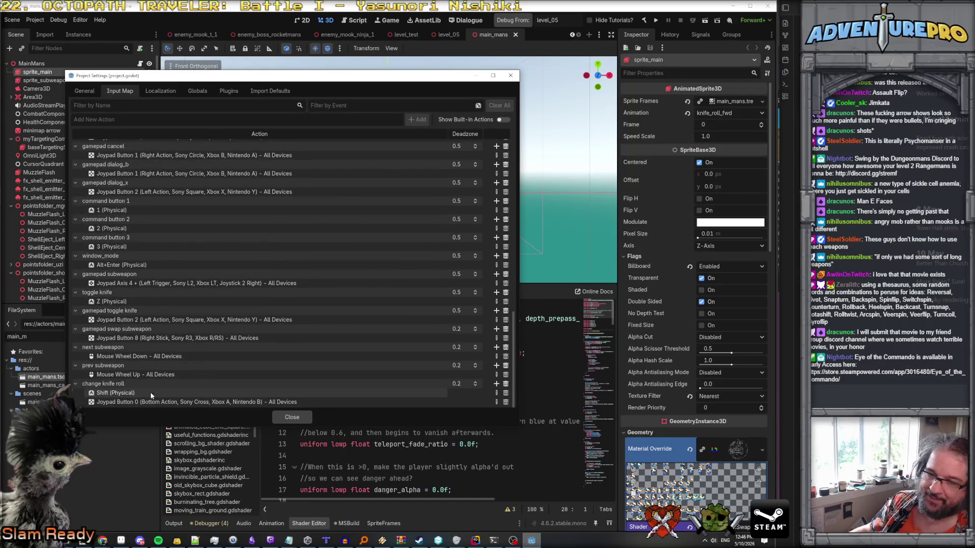
left_click(292, 418)
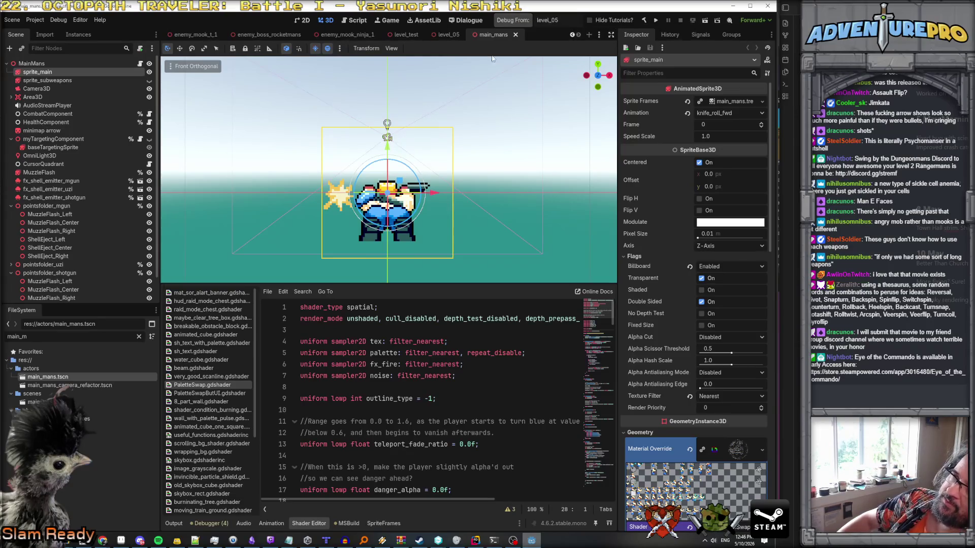
Build the .NET project and run level_05 in a debug window (F7).
left_click(506, 23)
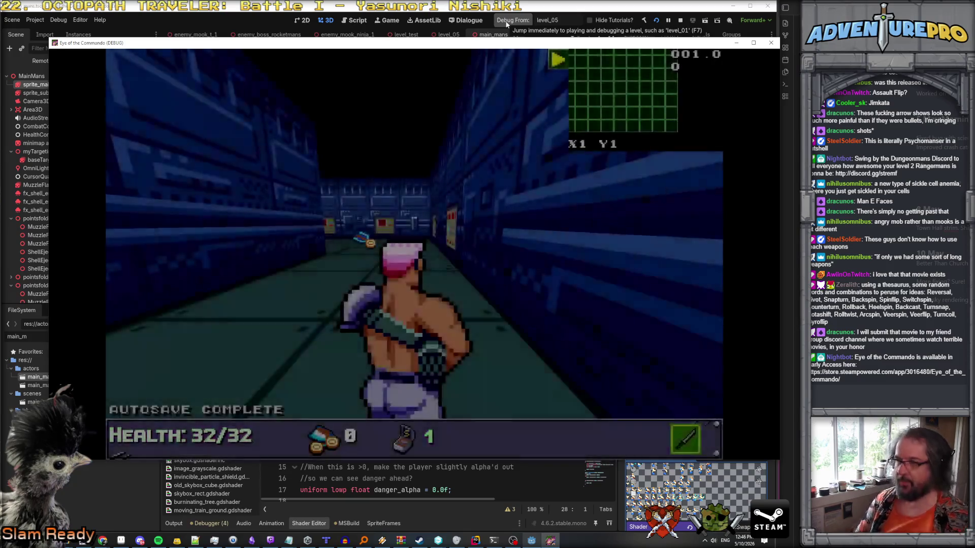
Move through the level and test the knife roll and knife swing sideways.
key("w")
key("w")
key("w")
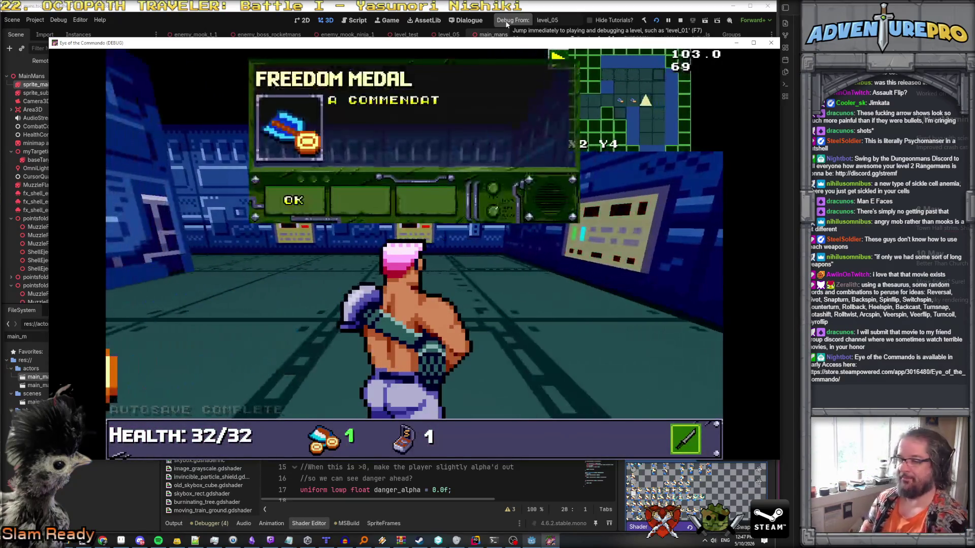
key("d")
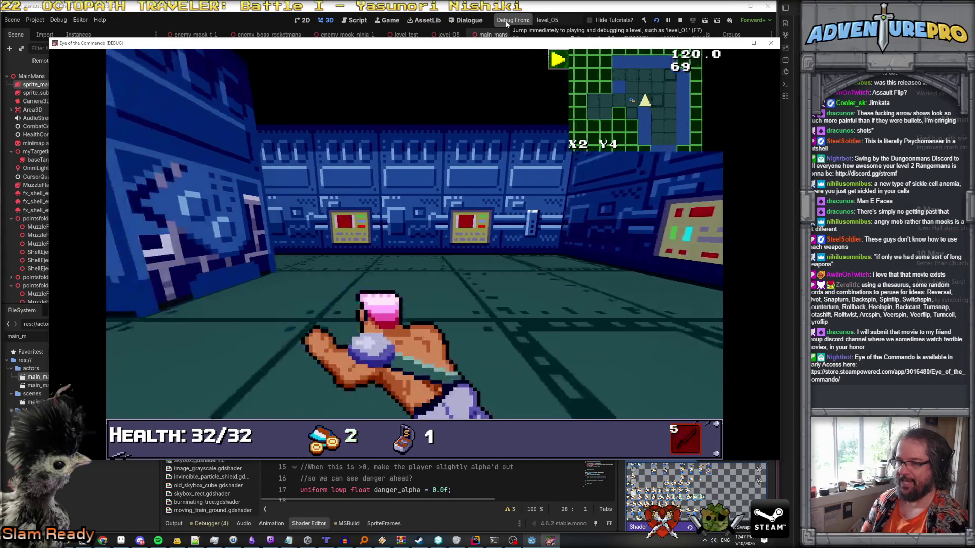
key("d")
key("a")
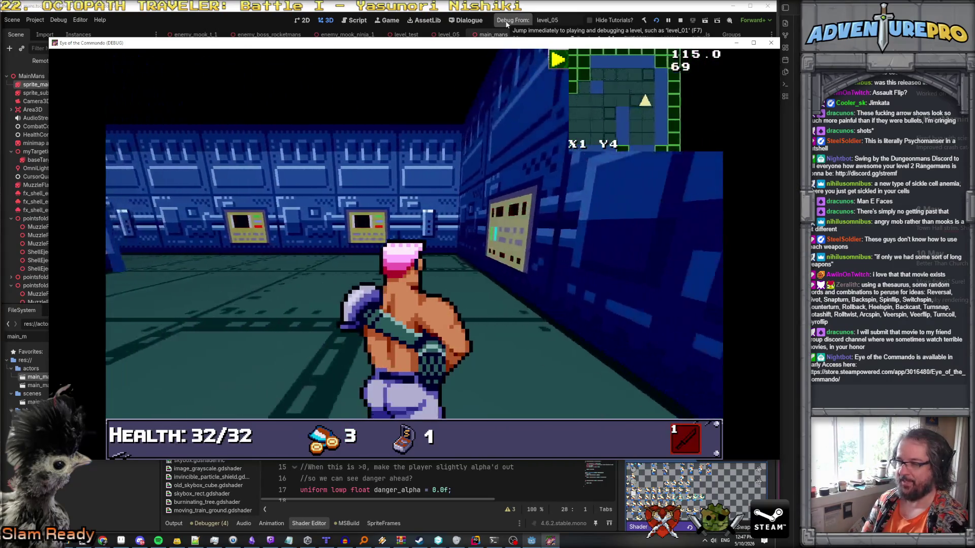
key("d")
key("space")
key("d")
key("a")
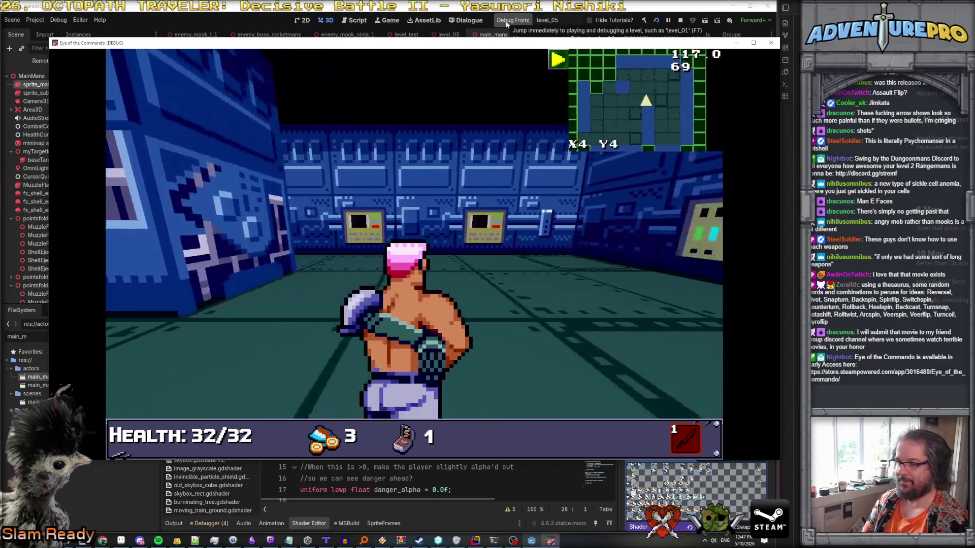
key("space")
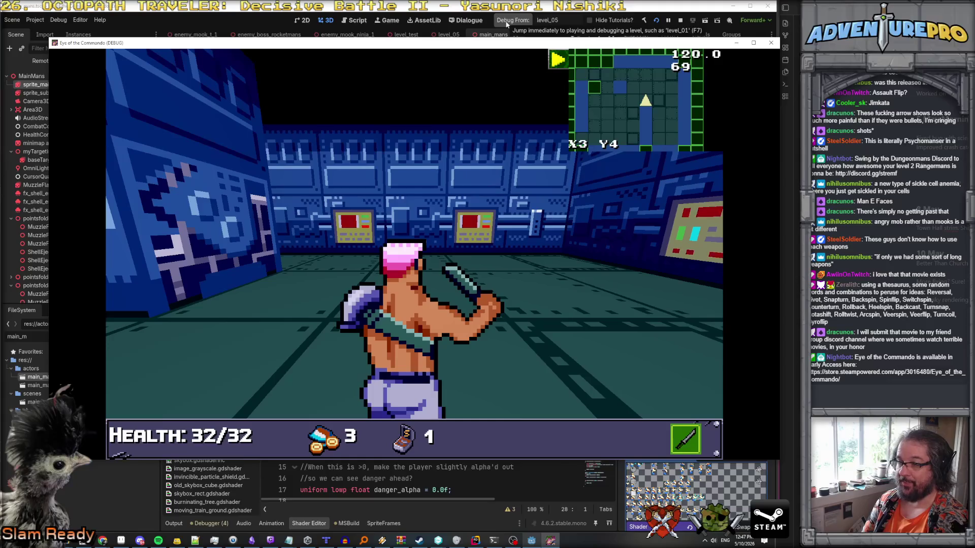
Turn right into the new corridor and advance toward the blue pillar.
key("space")
key("Right")
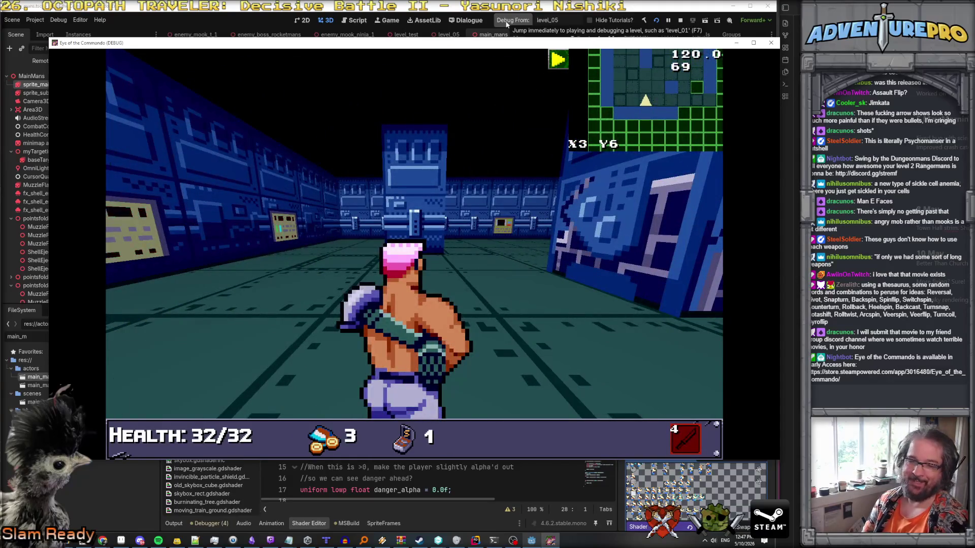
key("space")
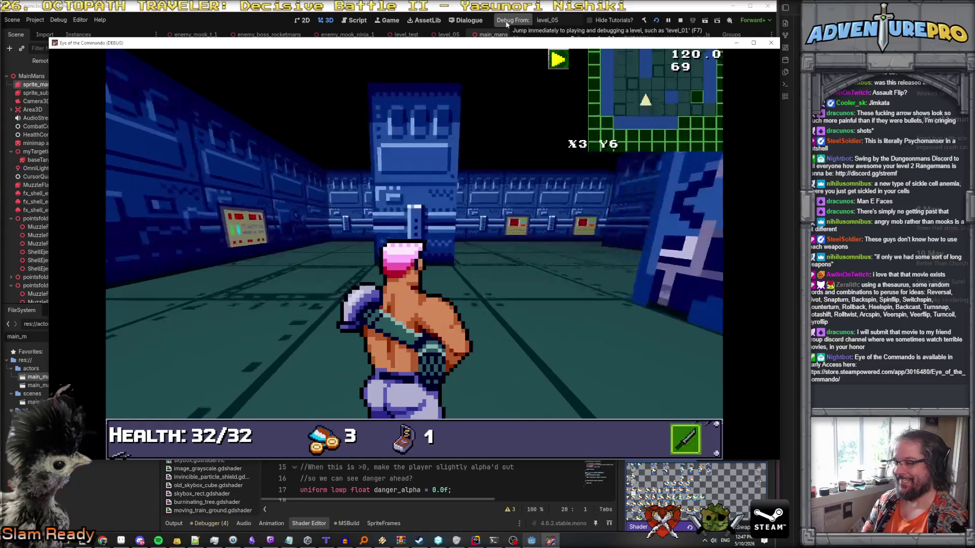
key("Up")
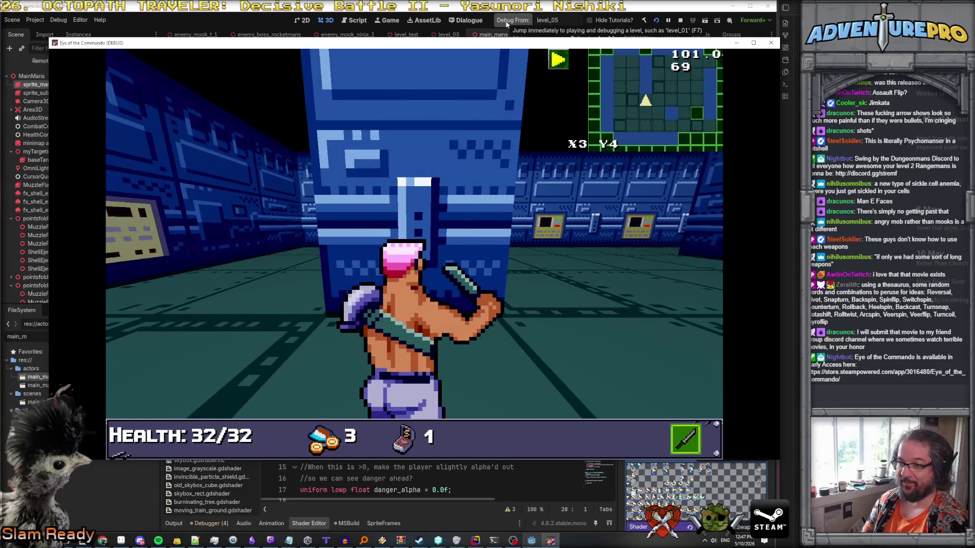
key("space")
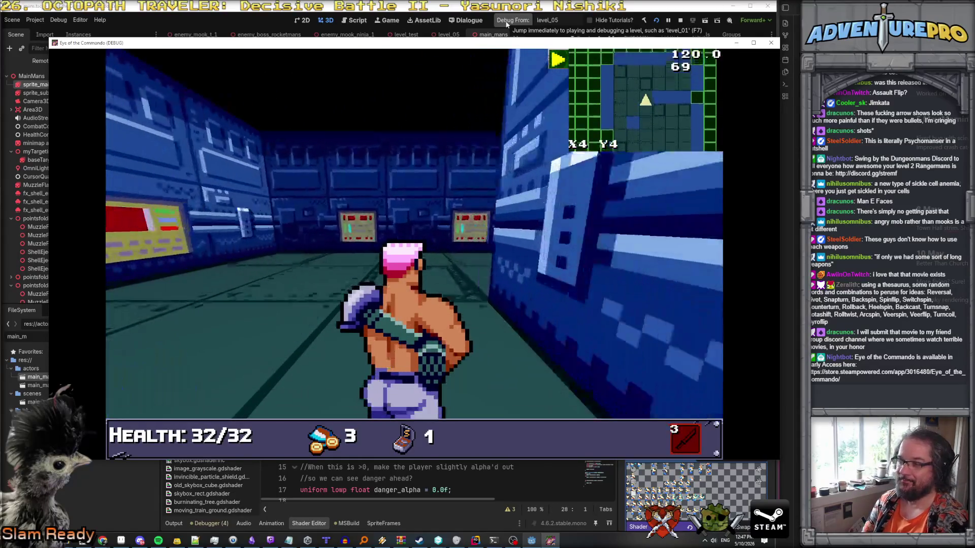
Switch to the green weapon and strafe around the pillar, ending at X2 Y4.
key("Right")
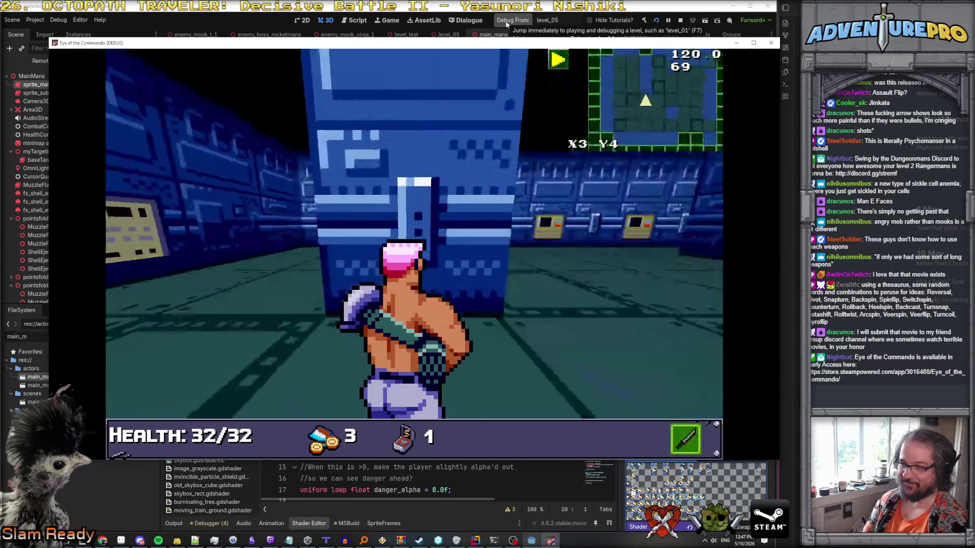
key("Left")
key("Right")
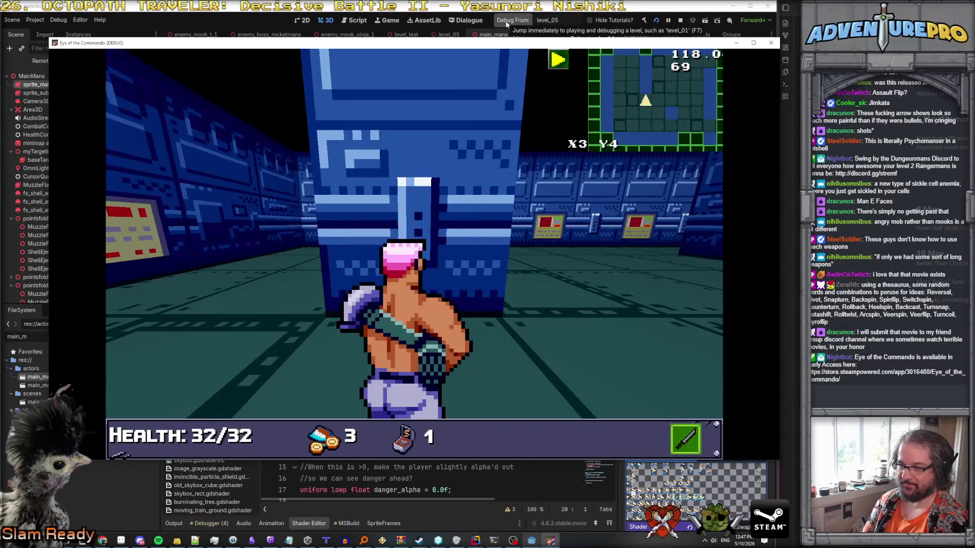
key("Up")
key("d")
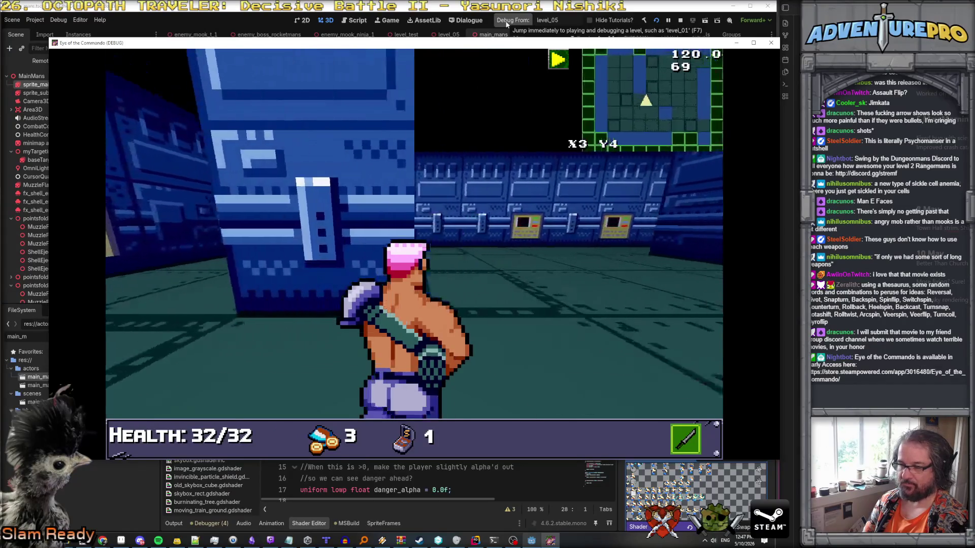
key("a")
key("d")
key("a")
key("a")
key("d")
key("Right")
key("a")
key("d")
key("d")
key("d")
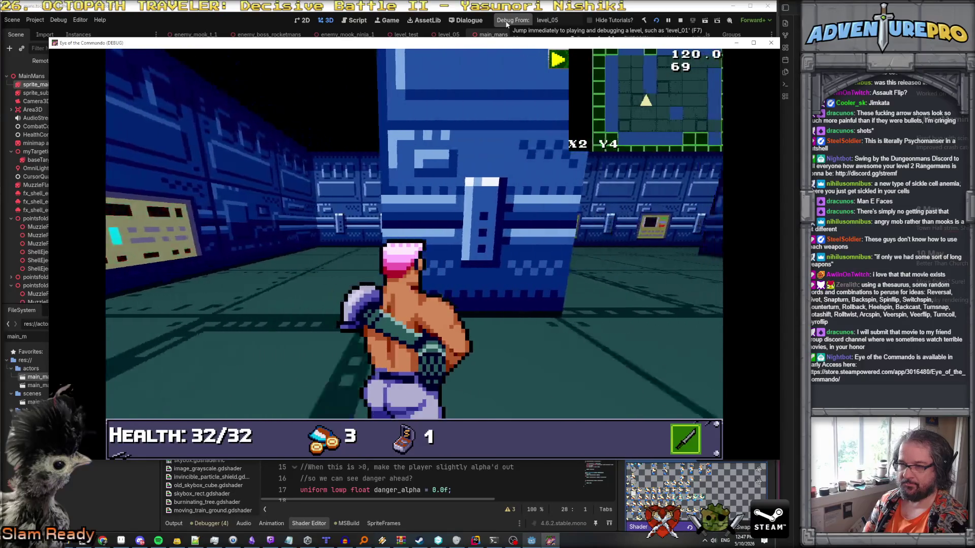
key("a")
key("a")
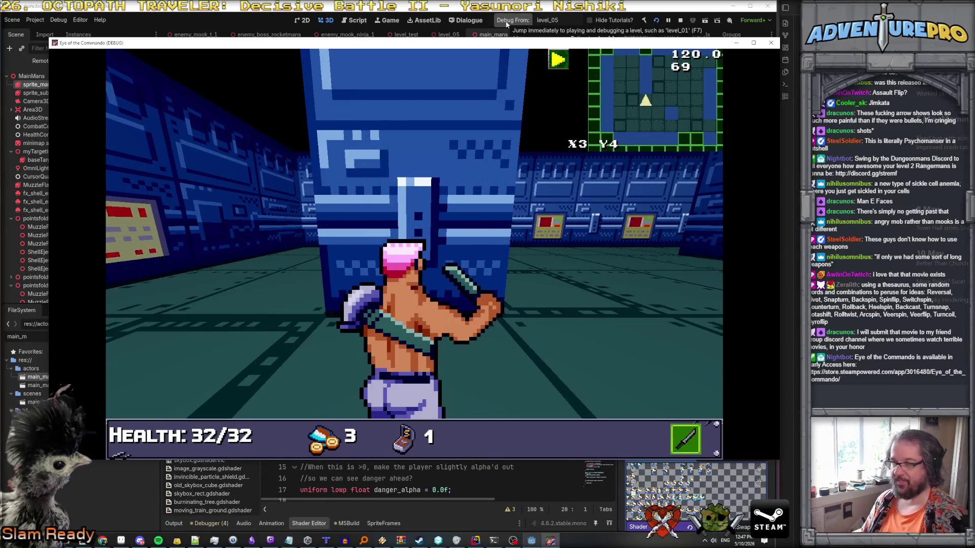
Look around the room and walk down the corridor to square X4 Y3.
key("space")
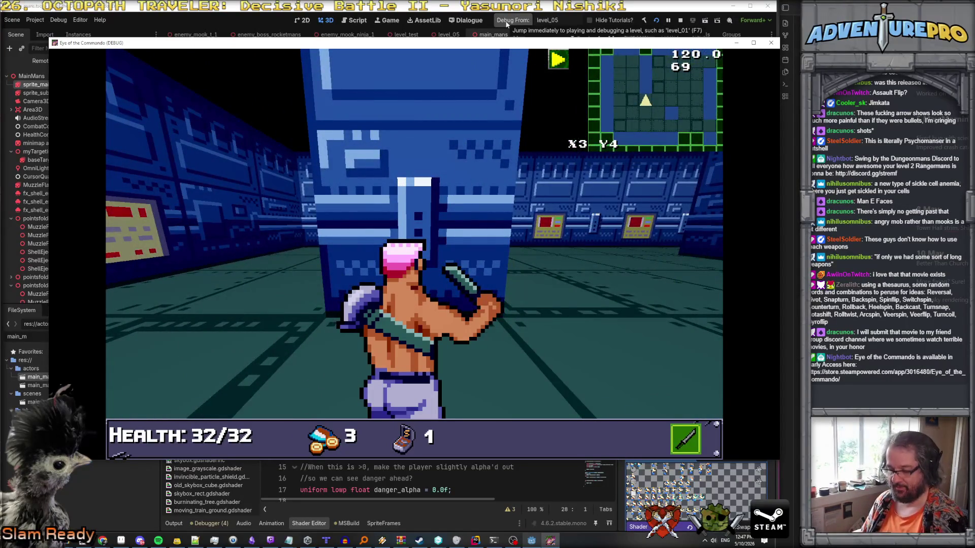
key("Left")
key("Up")
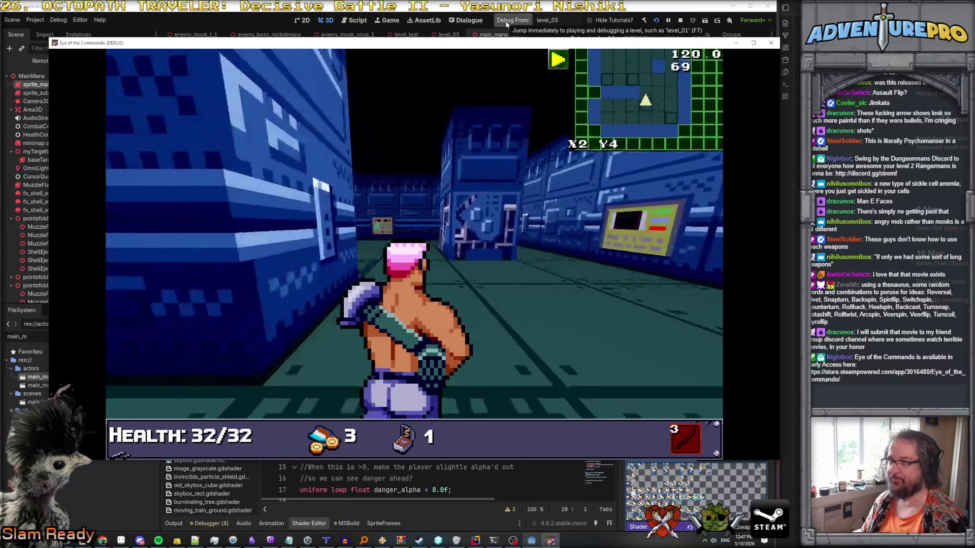
key("Down")
key("Right")
key("Up")
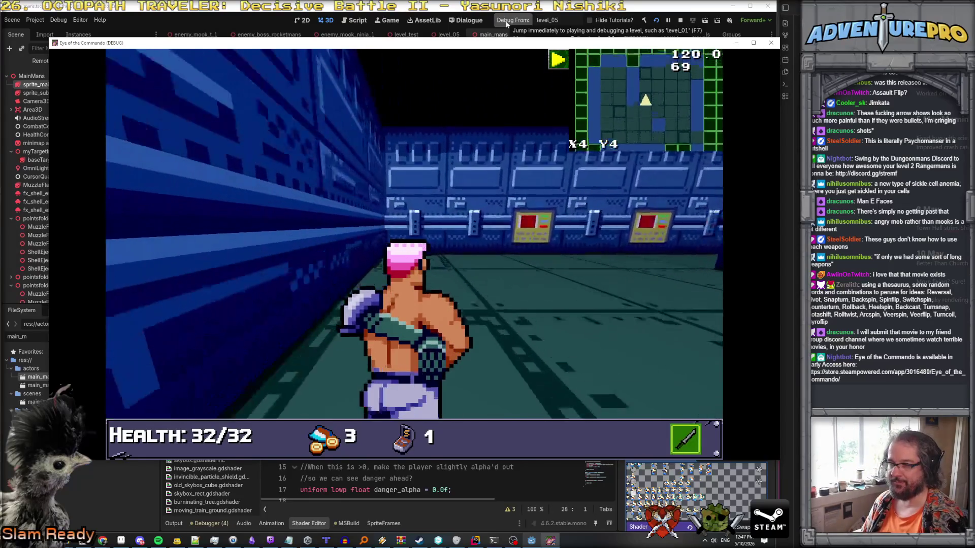
key("Up")
Walk back to square X3 Y4 facing the pillar, then switch to Aseprite.
key("Left")
key("Right")
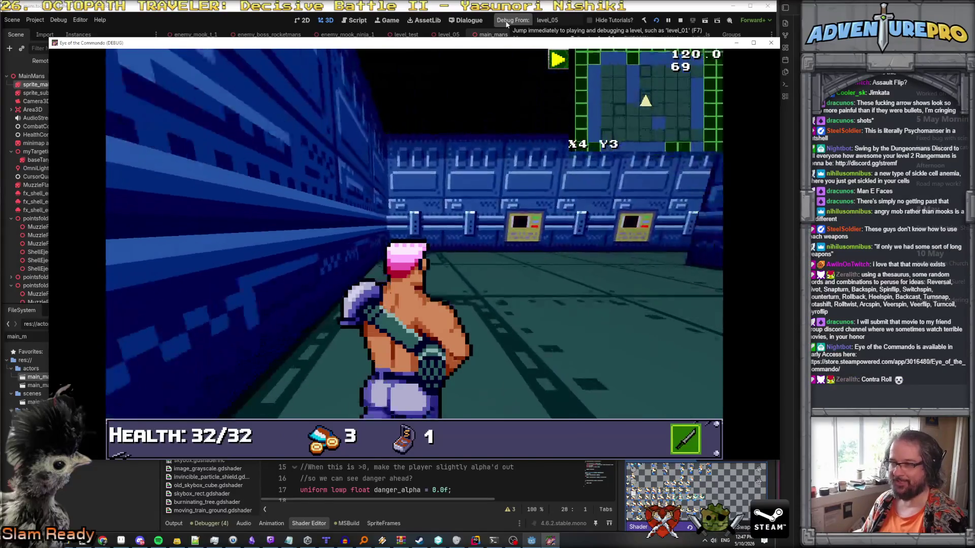
key("Down")
key("Left")
key("Down")
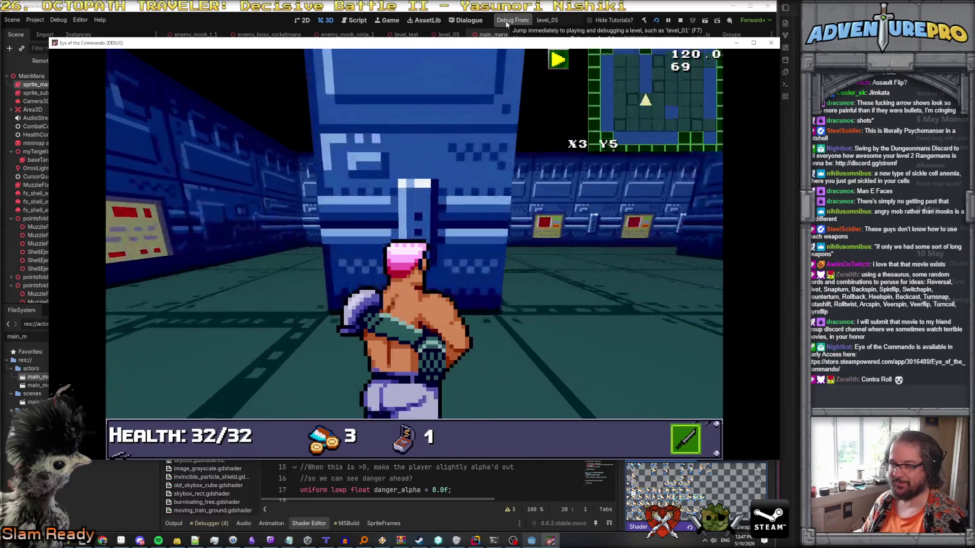
key("Up")
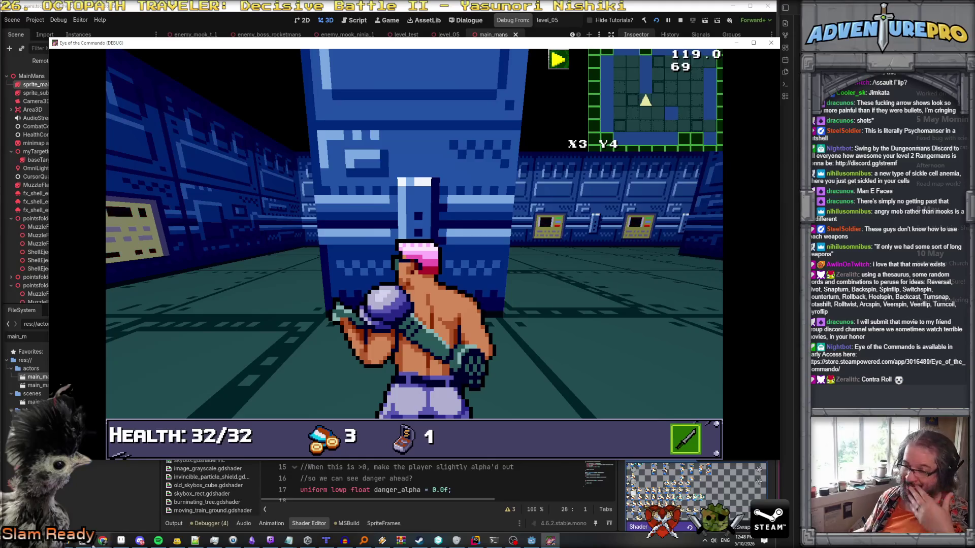
left_click(121, 541)
Create a new blank sprite with width 24.
left_click(9, 16)
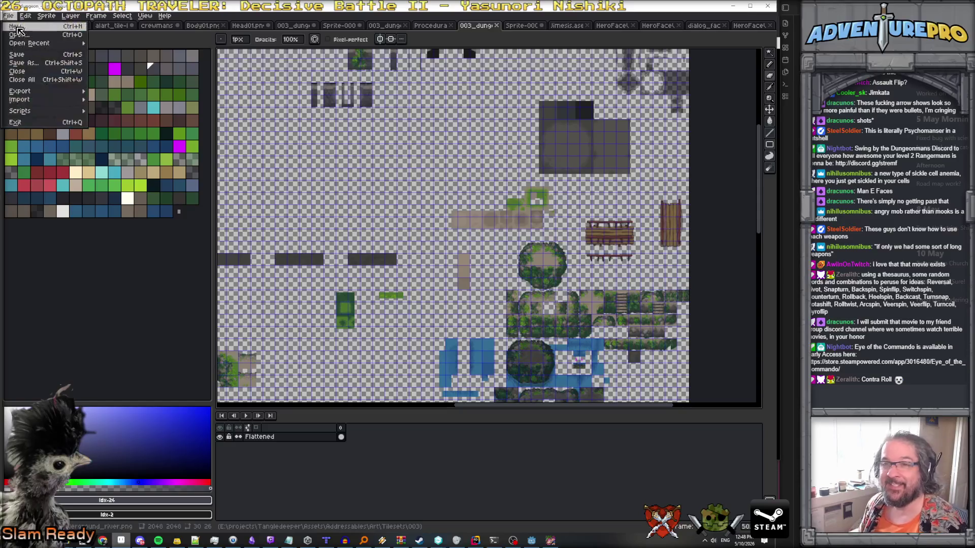
left_click(16, 27)
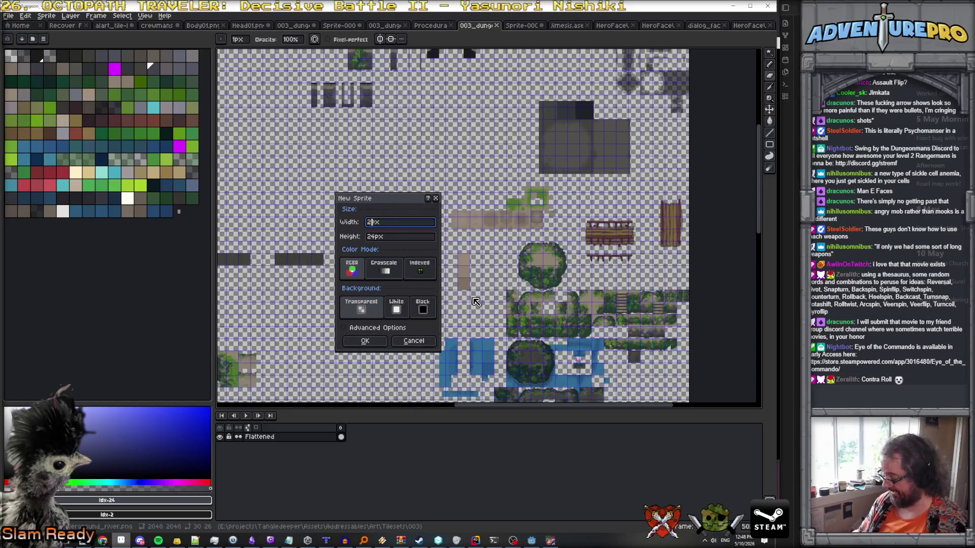
type("40")
key("Tab")
key("Return")
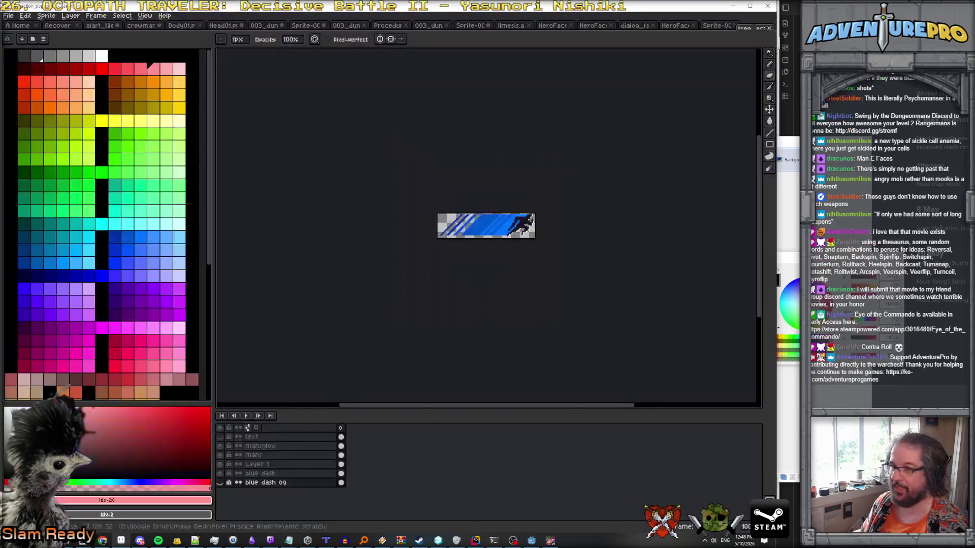
Hide the blue stripe layers of the dash icon and select the whole canvas.
left_click(221, 464)
left_click(222, 467)
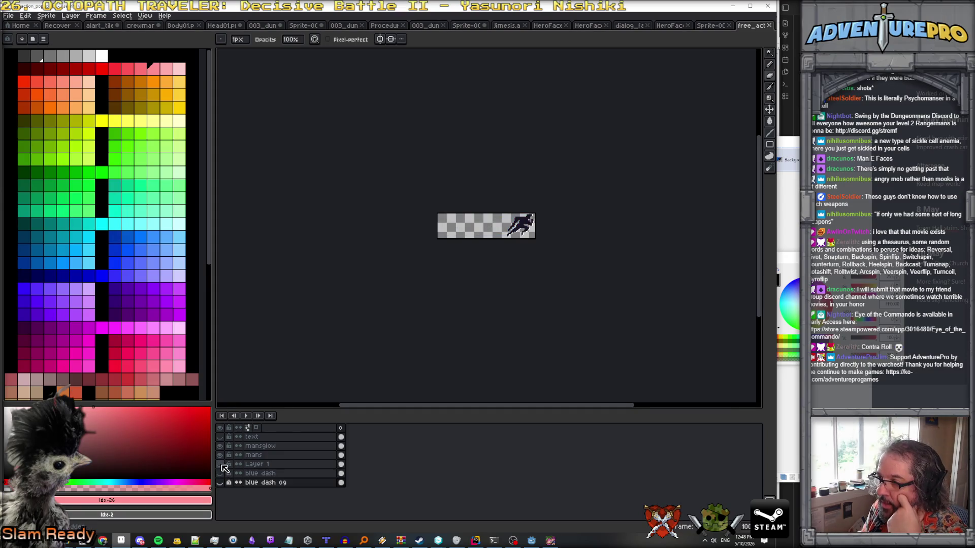
left_click(222, 459)
left_click(222, 459)
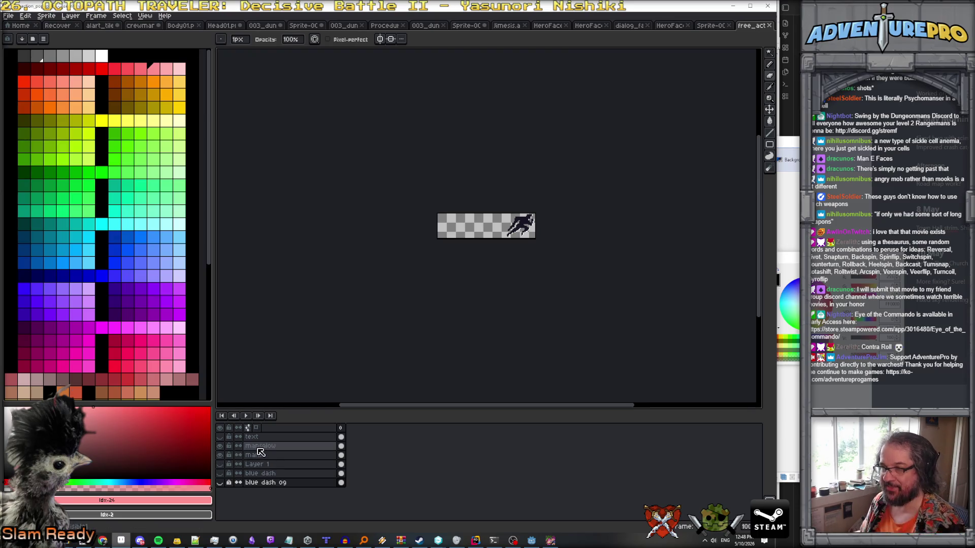
key("ctrl+a")
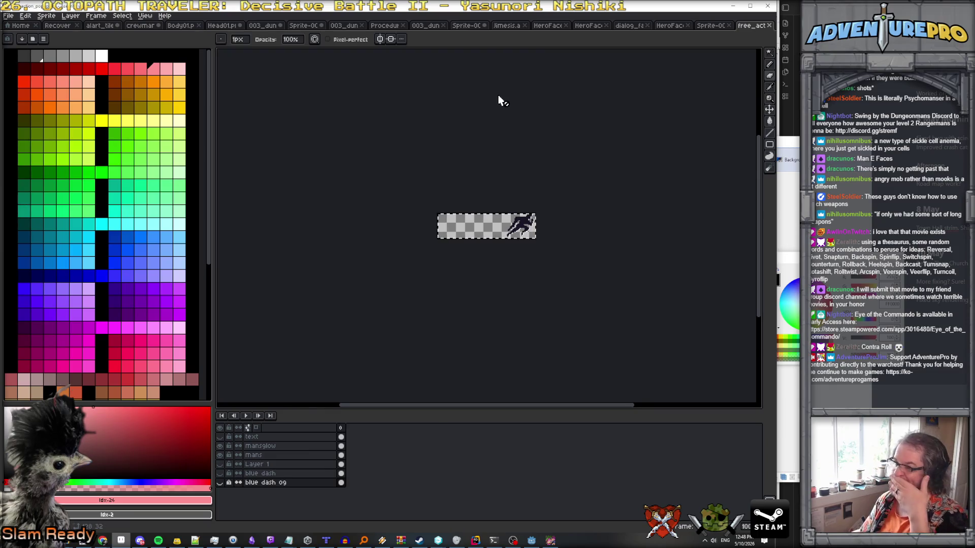
left_click(8, 16)
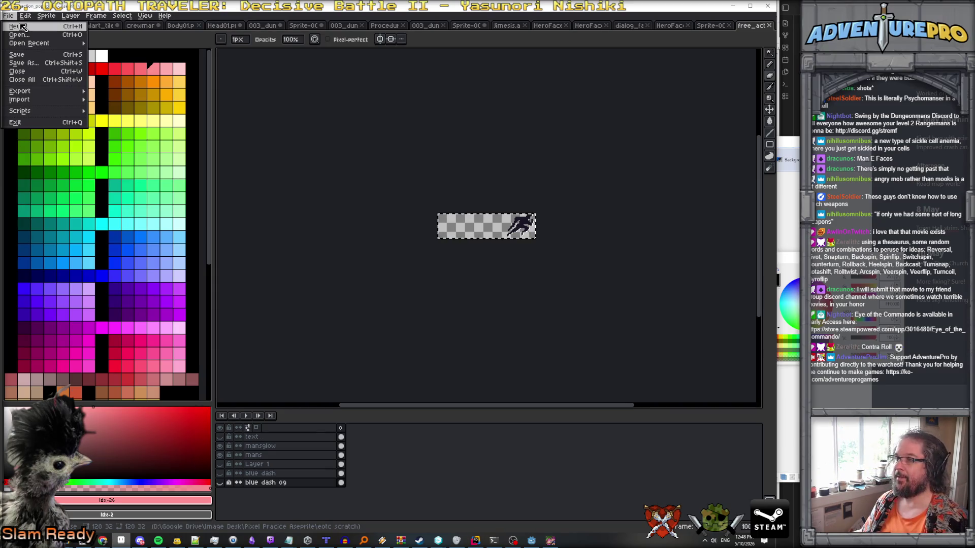
left_click(716, 26)
Paste the runner silhouette into the blank sprite and drop it in the top-left corner.
left_click(711, 25)
key("ctrl+v")
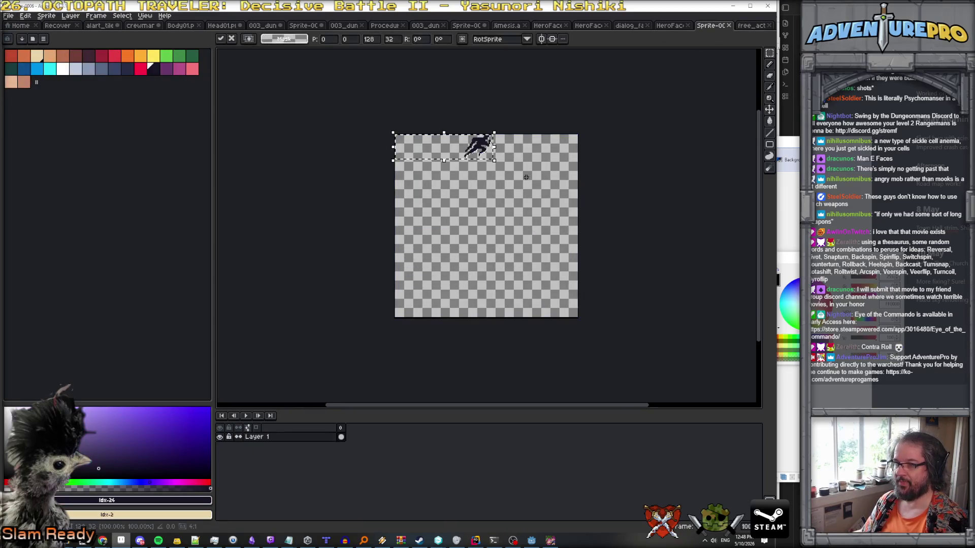
left_click_drag(440, 159, 415, 150)
scroll(412, 151, "up", 2)
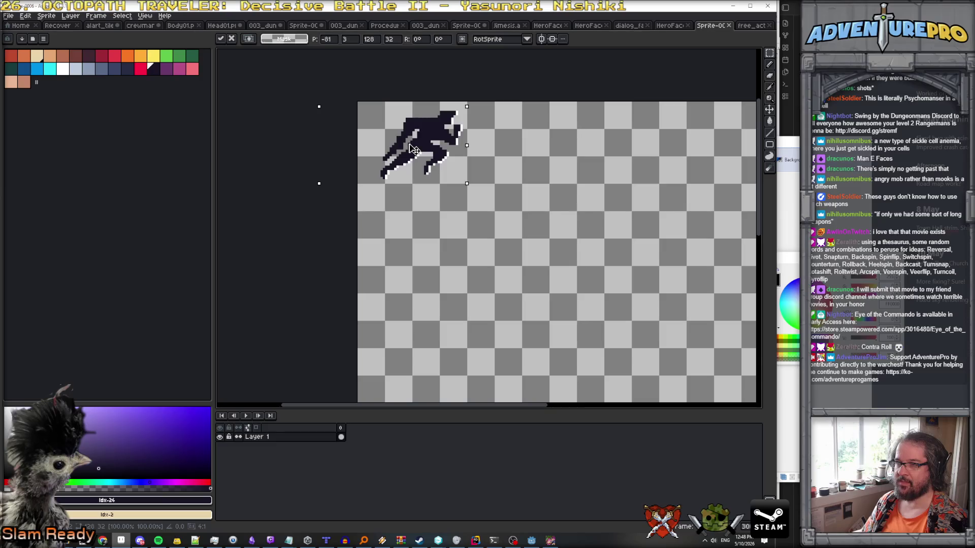
scroll(503, 148, "down", 2)
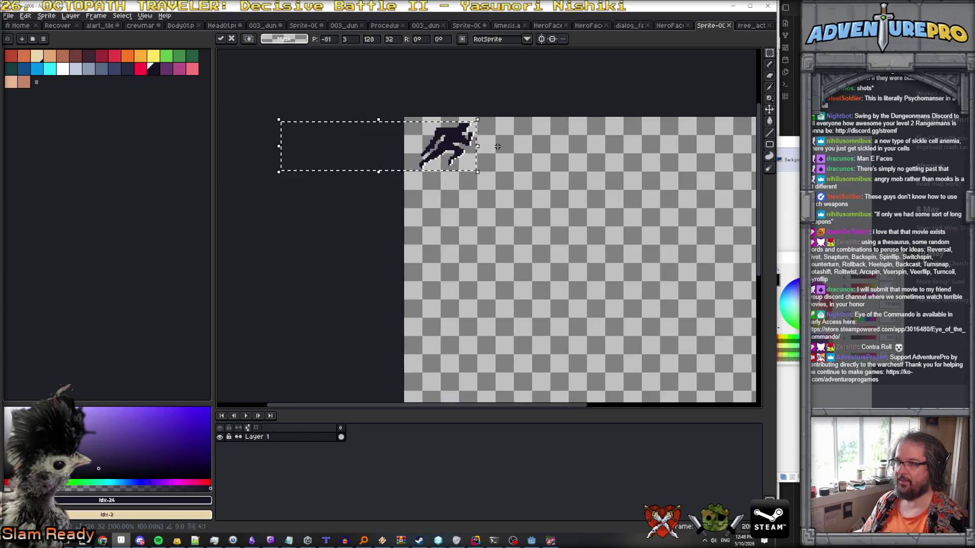
left_click(529, 149)
scroll(528, 148, "up", 1)
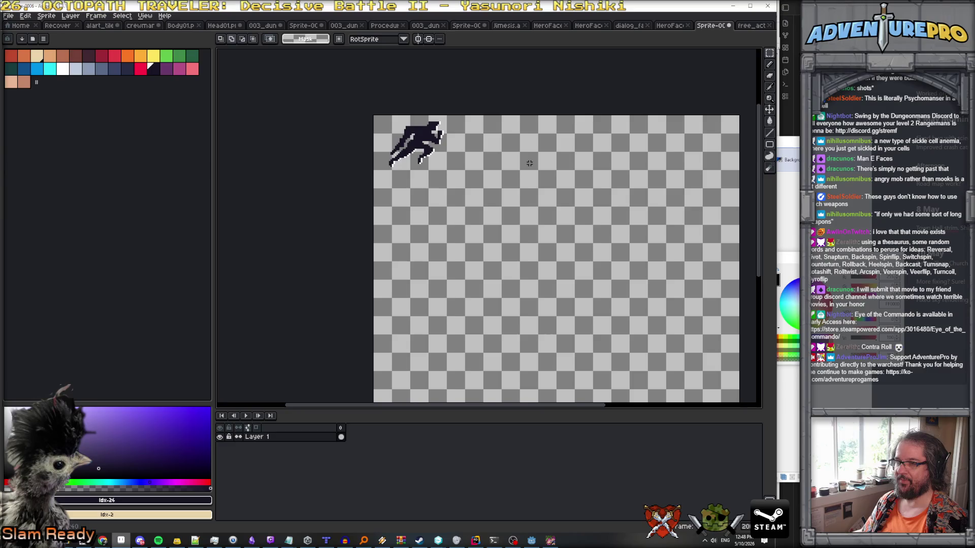
scroll(505, 153, "up", 1)
scroll(500, 151, "down", 1)
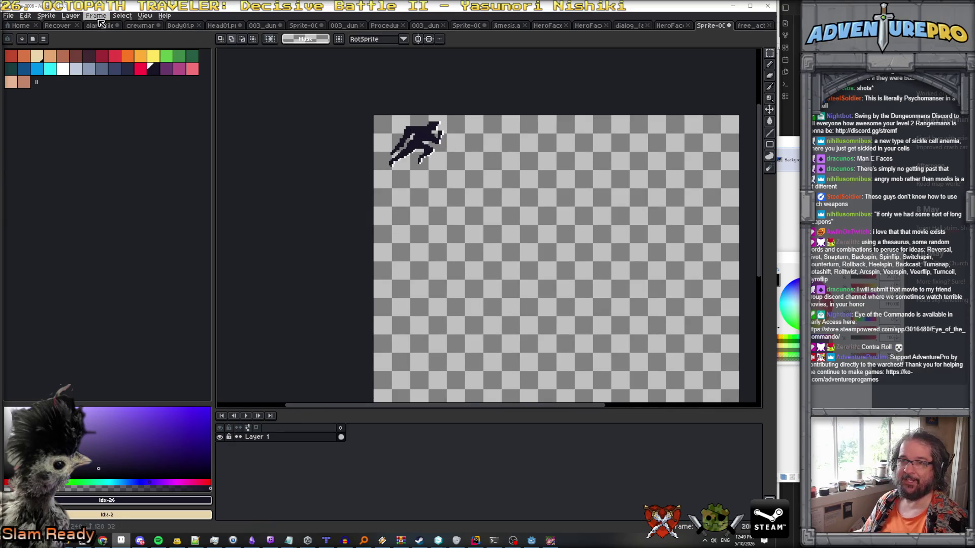
Add a new empty layer (Layer 2) above the runner.
left_click(70, 15)
mouse_move(97, 63)
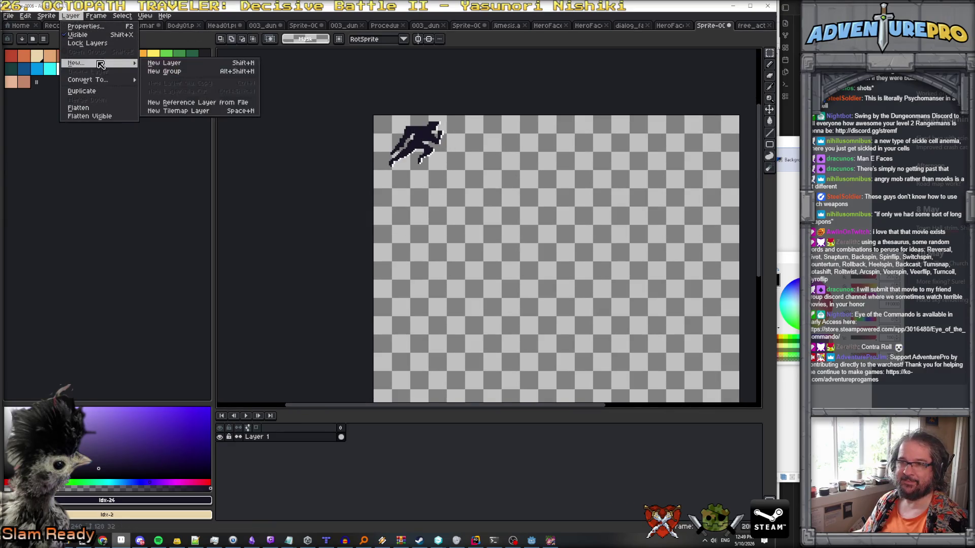
left_click(152, 65)
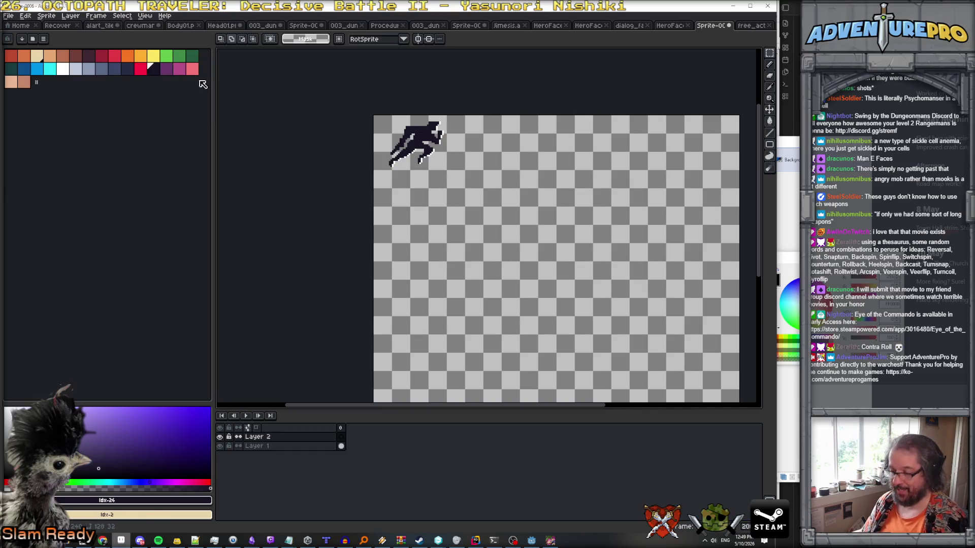
With the Pencil, sketch a diving figure and a standing hero beside the runner.
key("b")
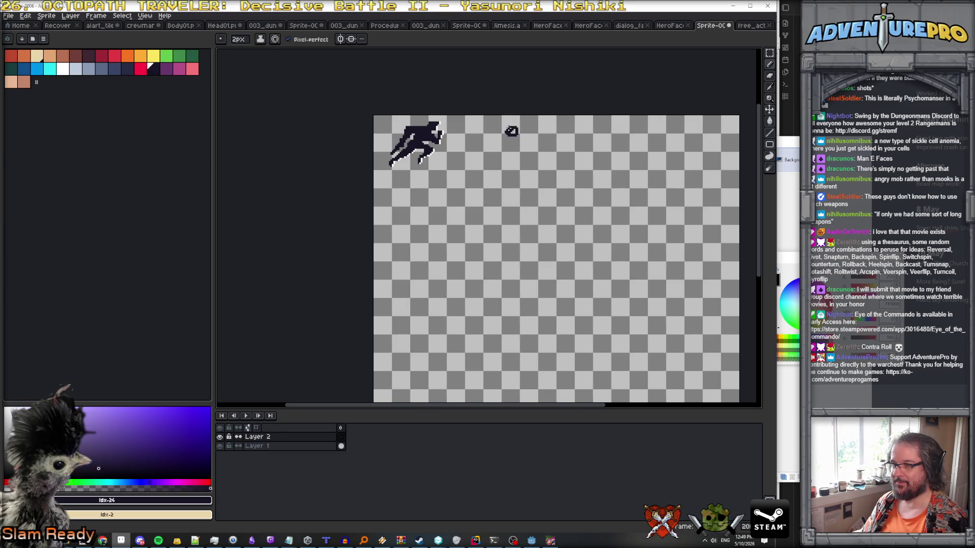
mouse_move(512, 132)
left_mouse_down()
mouse_move(491, 144)
mouse_move(459, 141)
mouse_move(461, 156)
mouse_move(498, 127)
left_mouse_up()
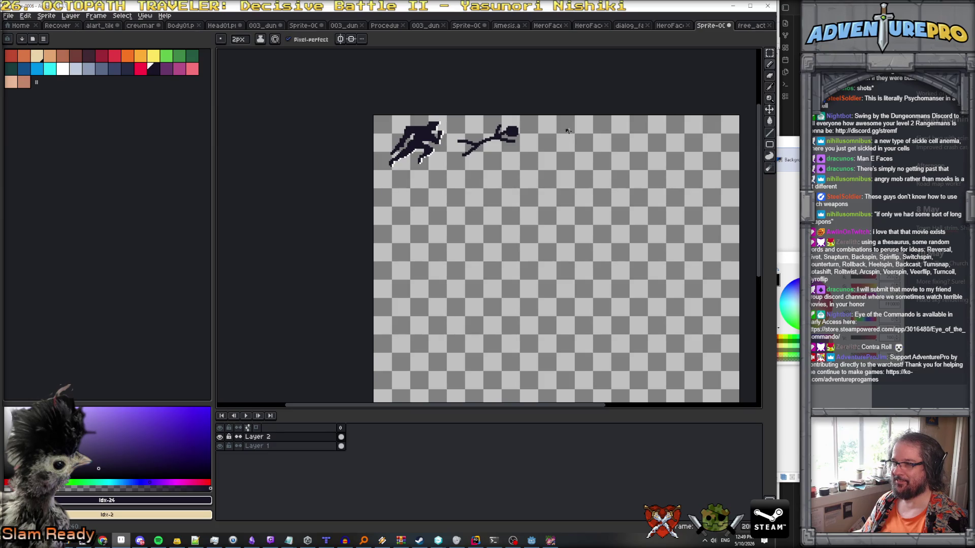
mouse_move(573, 124)
left_mouse_down()
mouse_move(562, 142)
mouse_move(542, 138)
mouse_move(556, 168)
mouse_move(575, 170)
left_mouse_up()
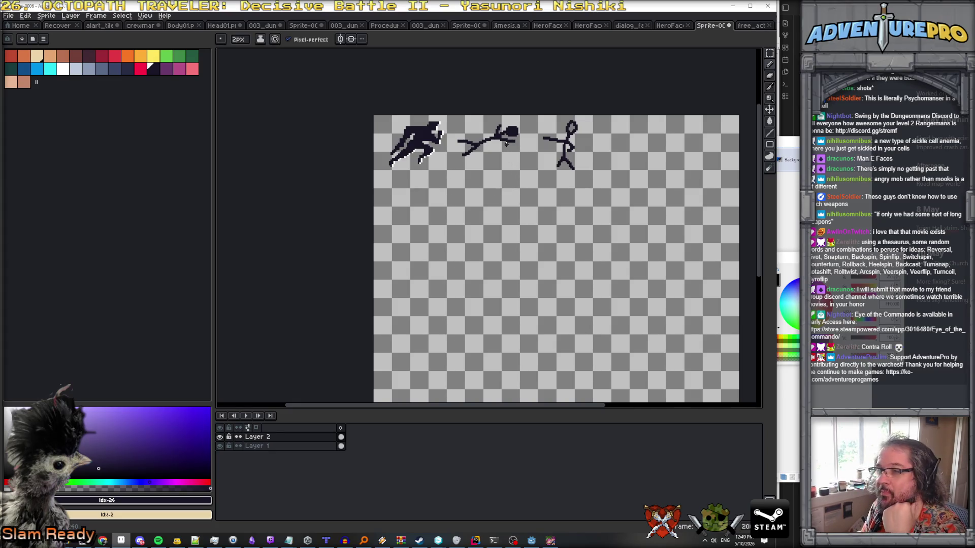
scroll(507, 144, "up", 1)
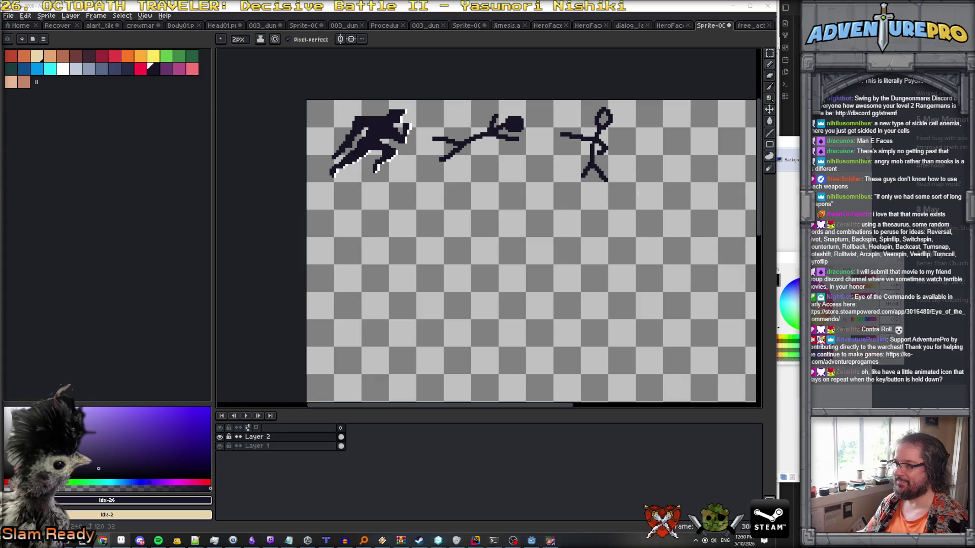
key("alt+Tab")
Maximize Chrome, browse the 'action dive silhouette' image results, then return to Aseprite.
double_click(534, 151)
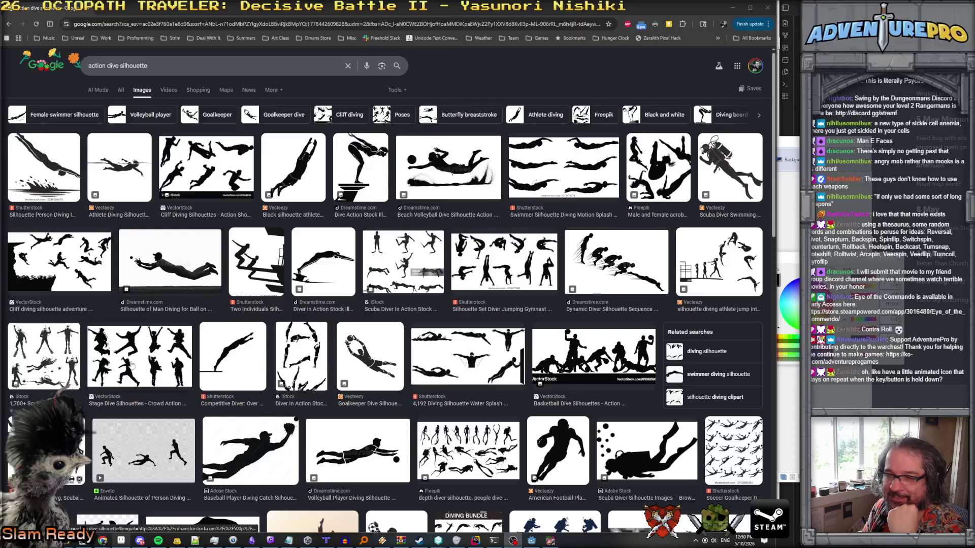
scroll(128, 341, "down", 1)
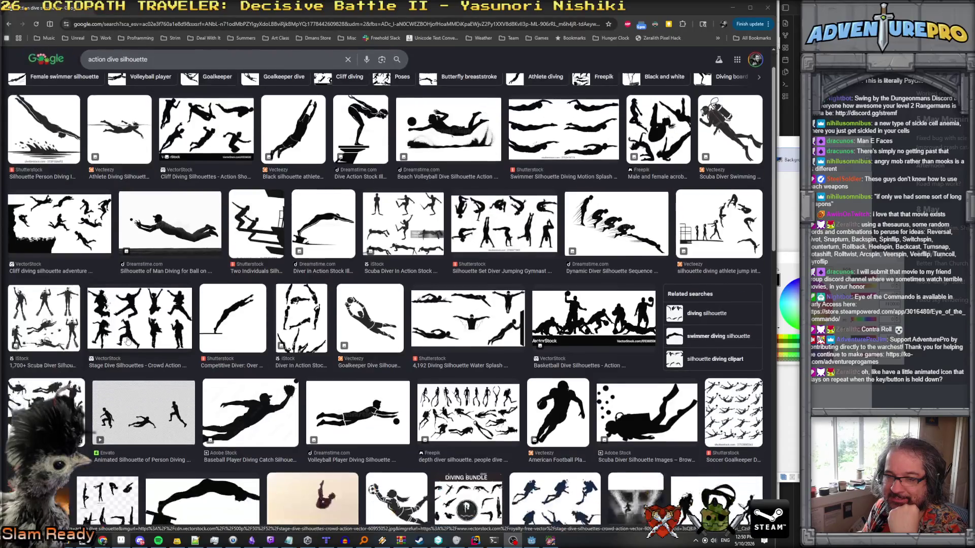
scroll(128, 341, "down", 2)
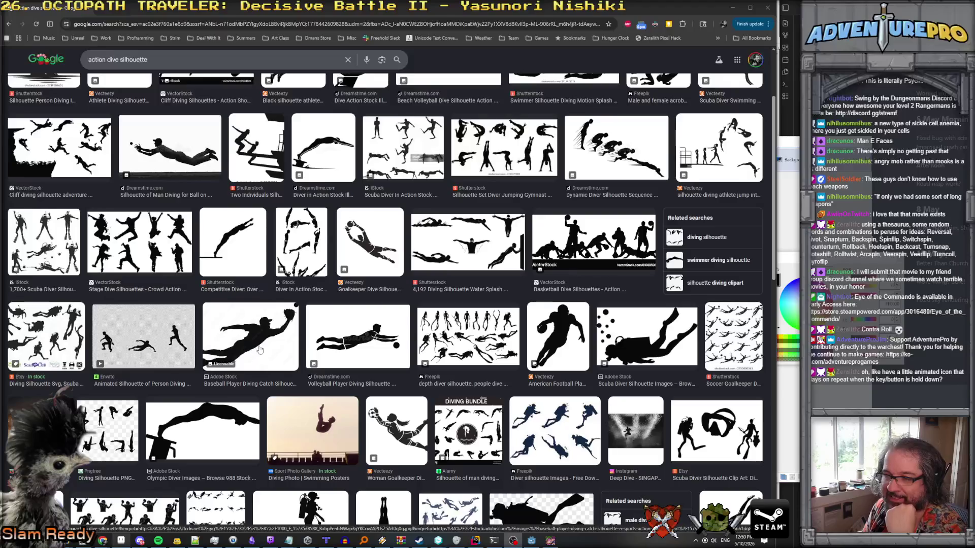
scroll(359, 347, "up", 1)
scroll(359, 347, "up", 1)
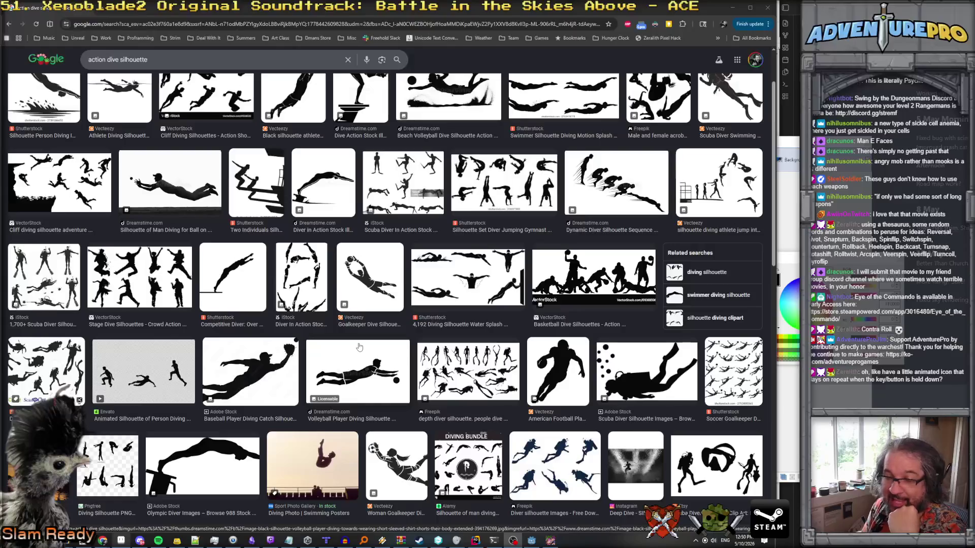
scroll(359, 347, "down", 1)
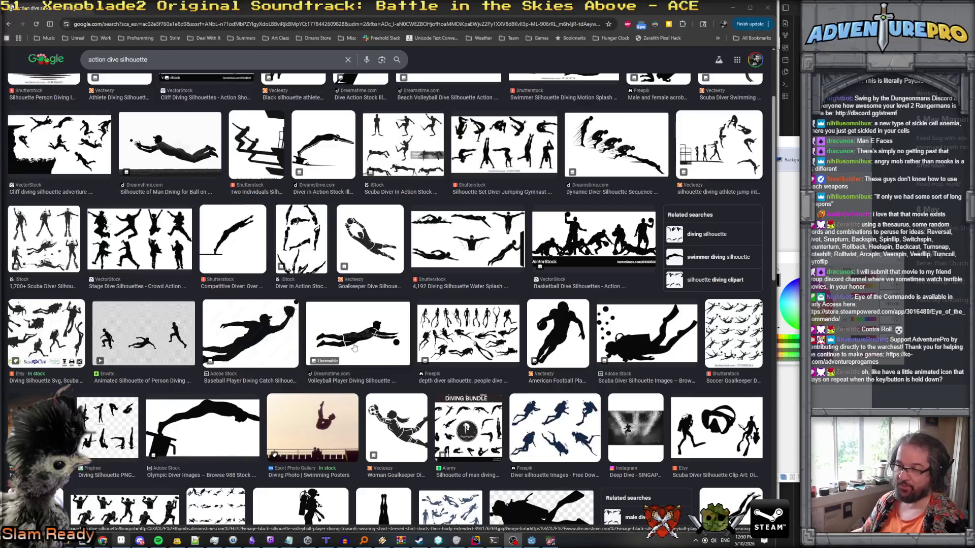
key("alt+Tab")
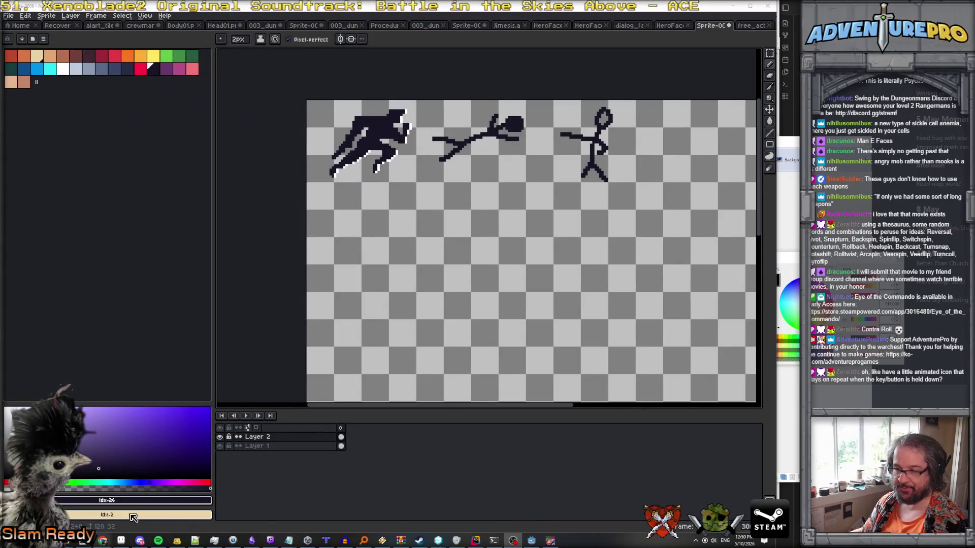
Review the dive silhouette reference images, then set the pencil width to 1px.
mouse_move(103, 540)
left_click(513, 514)
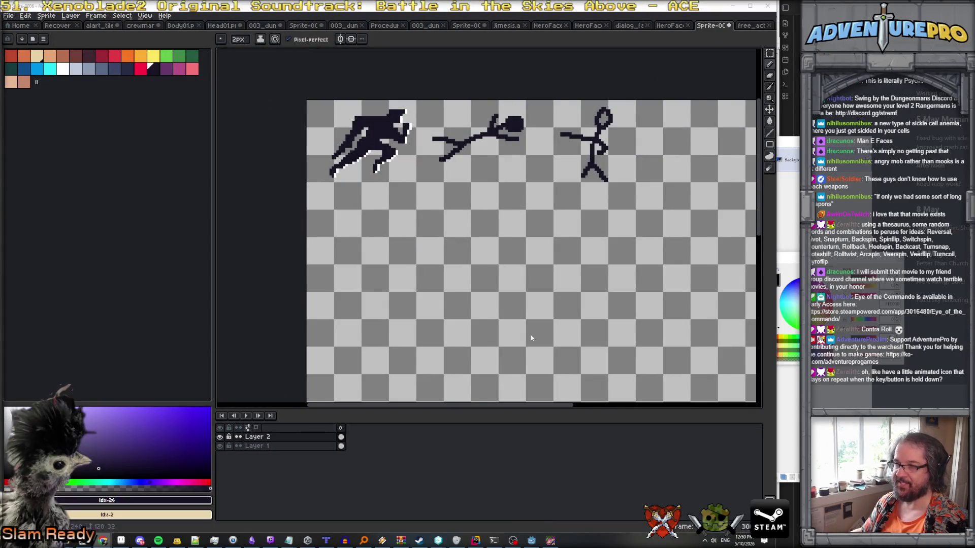
key("alt+Tab")
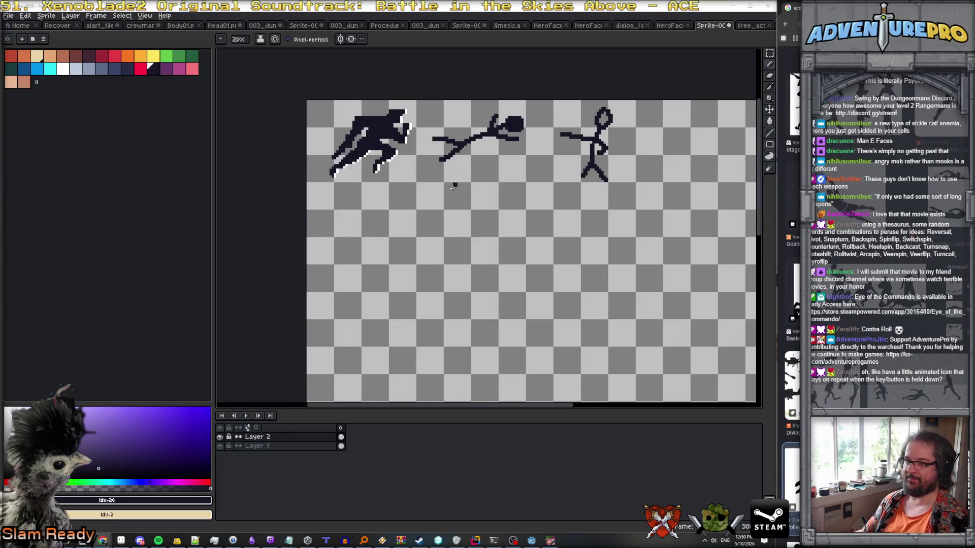
left_click(238, 40)
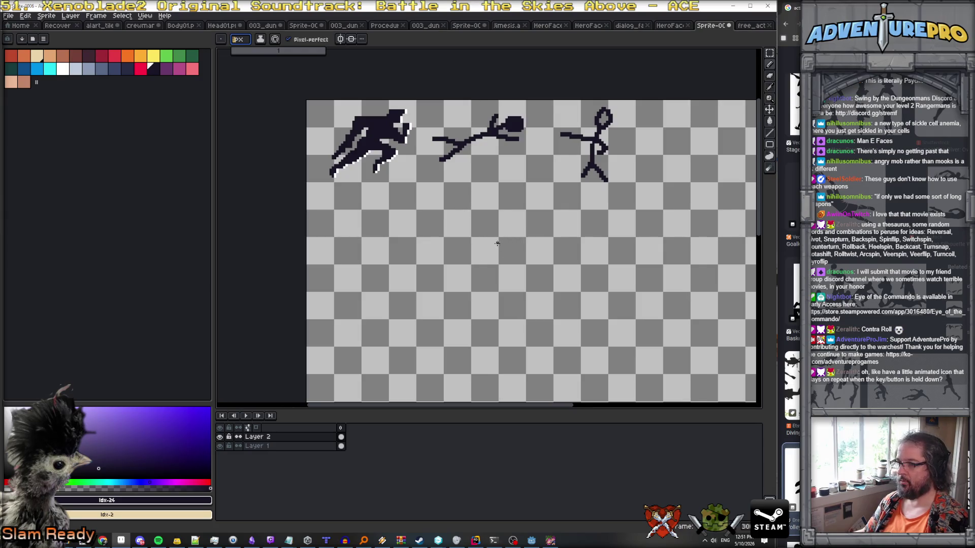
Draw a small dark oval below the figures and bucket-fill it solid.
left_click_drag(497, 230, 504, 230)
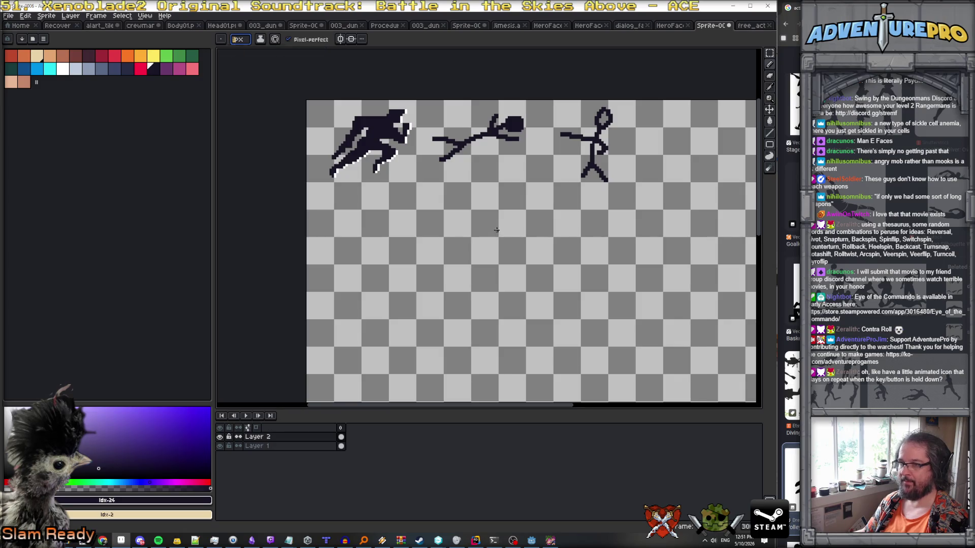
scroll(504, 230, "up", 1)
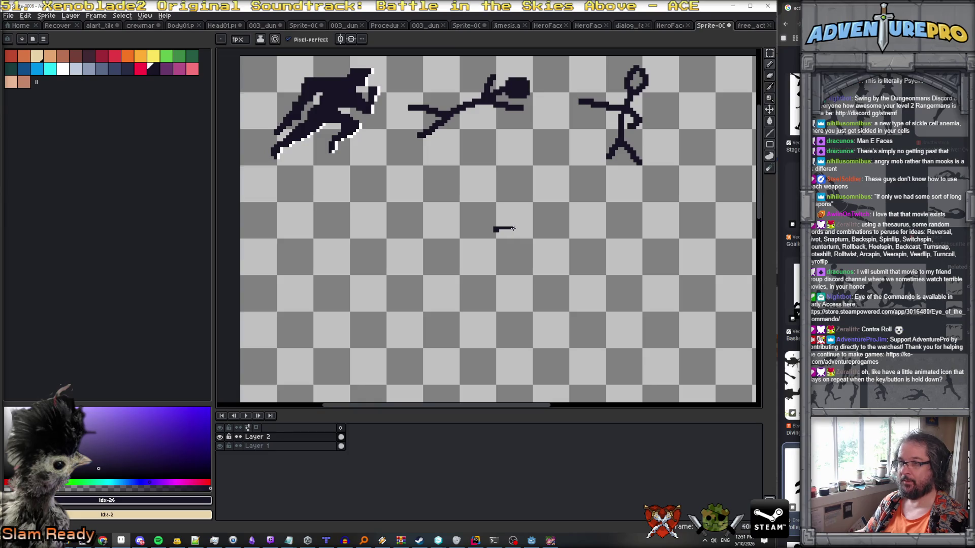
left_click_drag(494, 232, 488, 242)
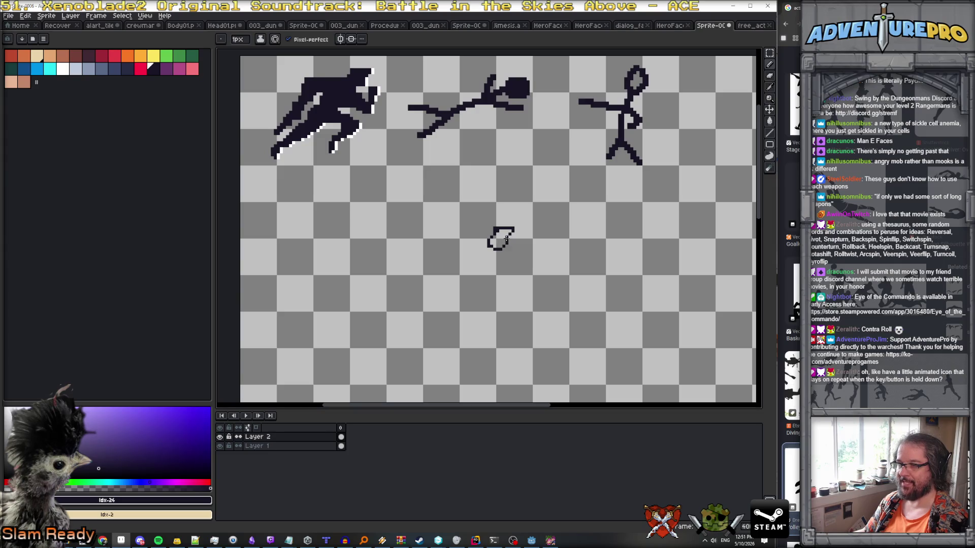
scroll(495, 247, "up", 1)
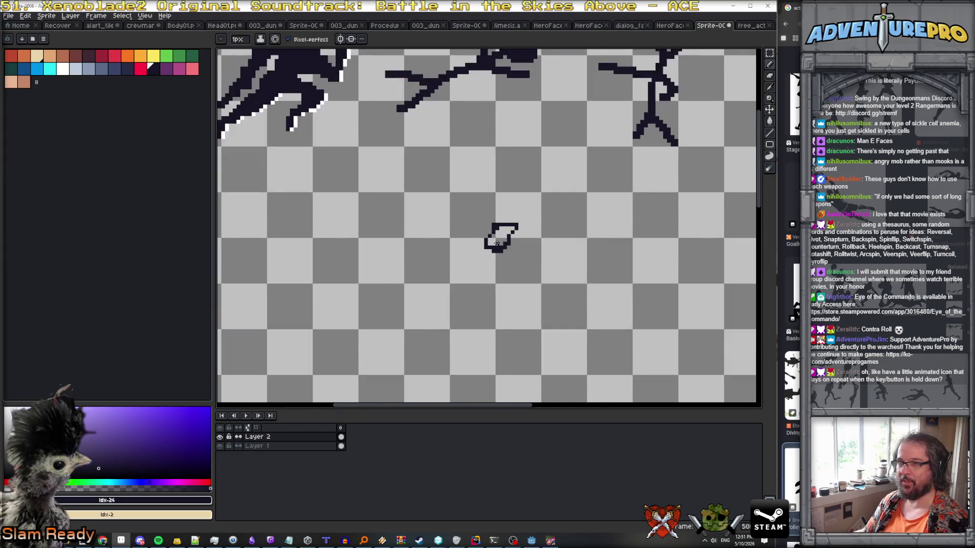
scroll(497, 244, "down", 3)
scroll(366, 133, "up", 3)
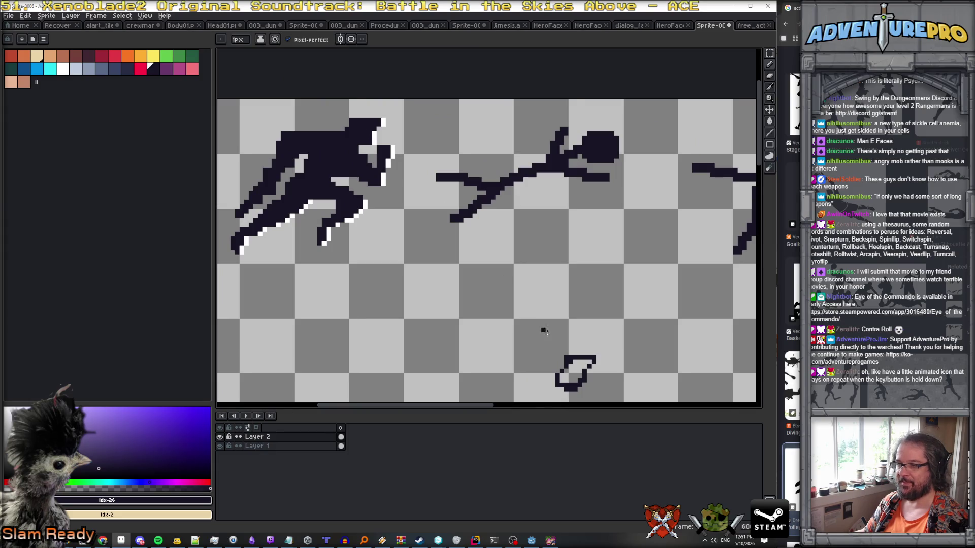
mouse_move(569, 367)
left_mouse_down()
mouse_move(589, 362)
mouse_move(584, 385)
mouse_move(547, 385)
left_mouse_up()
key("g")
left_click(572, 374)
Eyedrop the blob's dark colour and pencil the stretched diving body's outline from it.
key("e")
key("b")
left_click(584, 377, "alt")
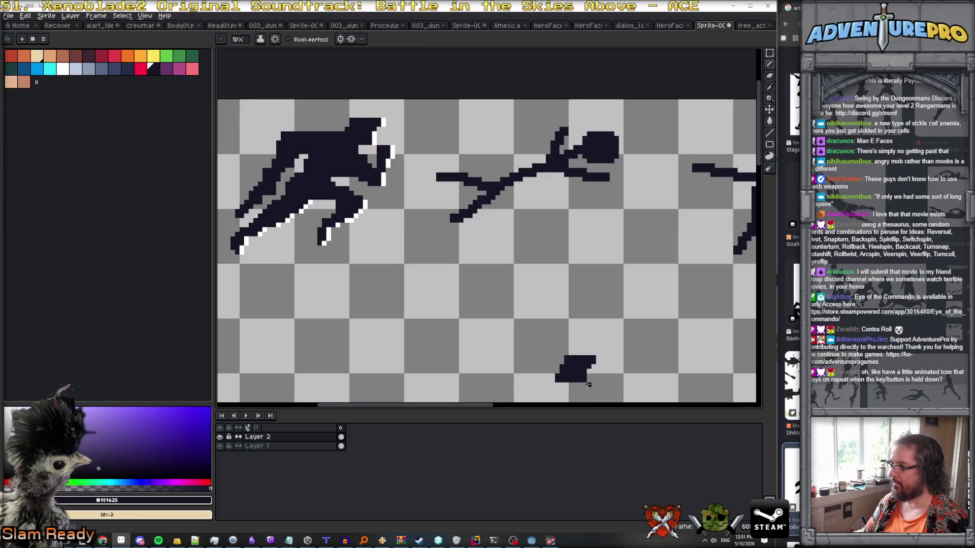
scroll(589, 385, "down", 1)
mouse_move(589, 384)
left_mouse_down()
mouse_move(615, 390)
mouse_move(584, 346)
mouse_move(621, 333)
mouse_move(502, 333)
mouse_move(434, 366)
mouse_move(440, 378)
mouse_move(450, 362)
mouse_move(463, 365)
mouse_move(440, 377)
mouse_move(569, 336)
left_mouse_up()
left_click(425, 370)
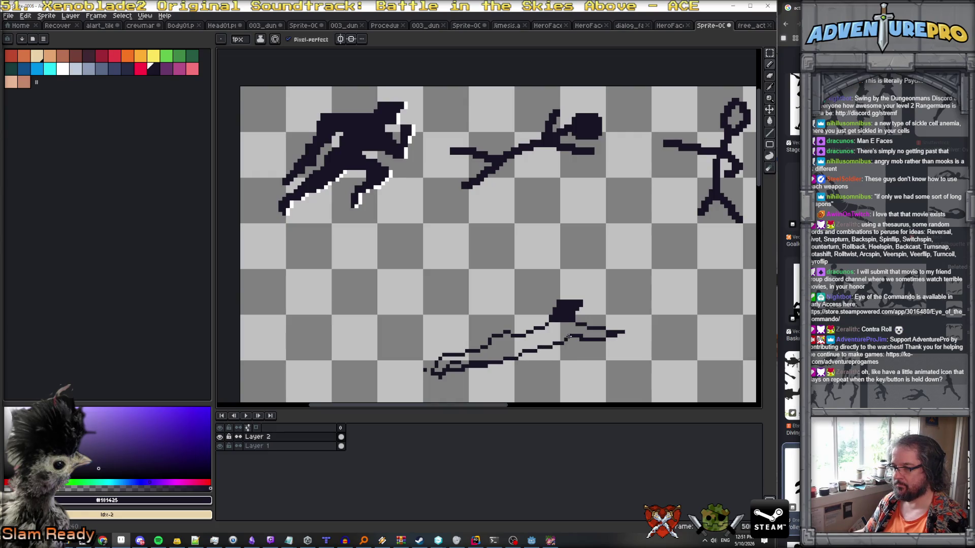
left_click(504, 332)
key("e")
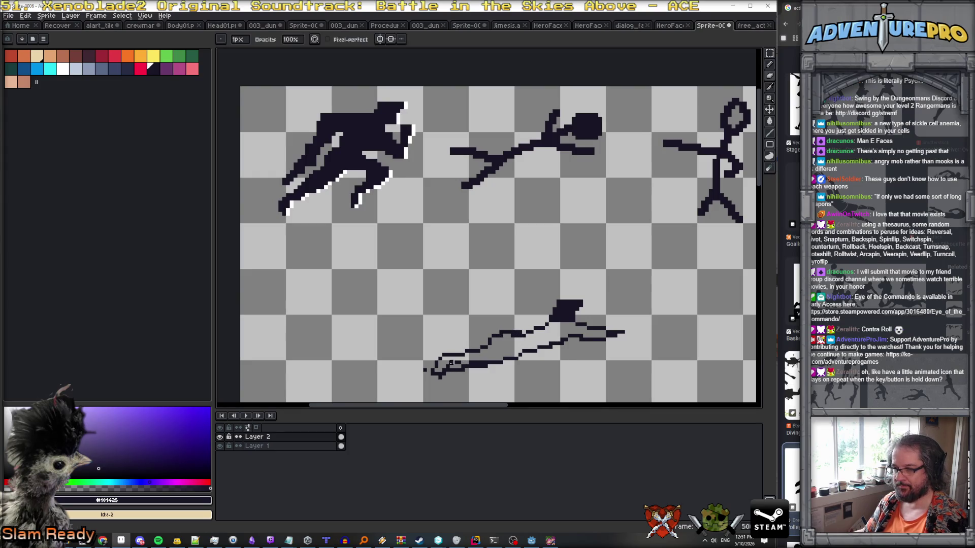
left_click(426, 369)
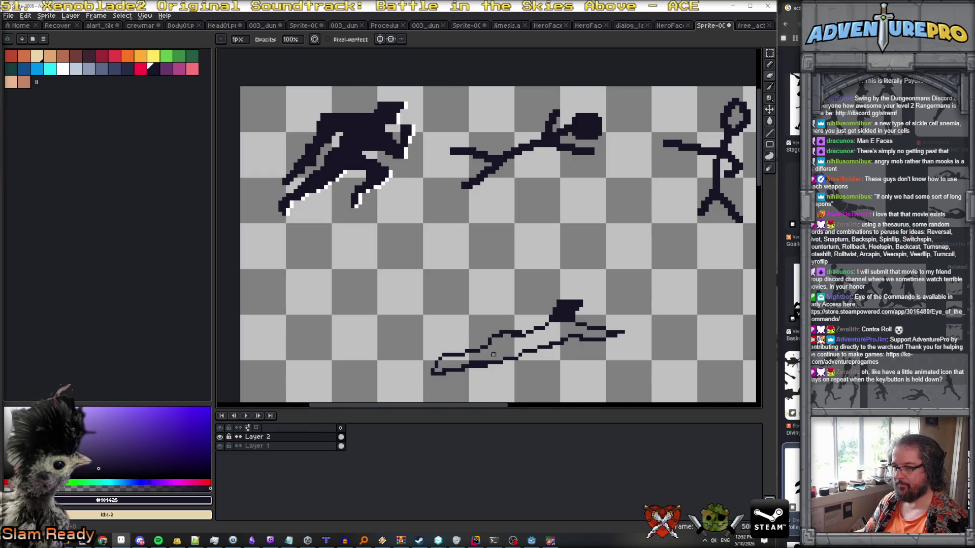
scroll(493, 357, "down", 2)
scroll(531, 351, "down", 1)
scroll(531, 340, "up", 3)
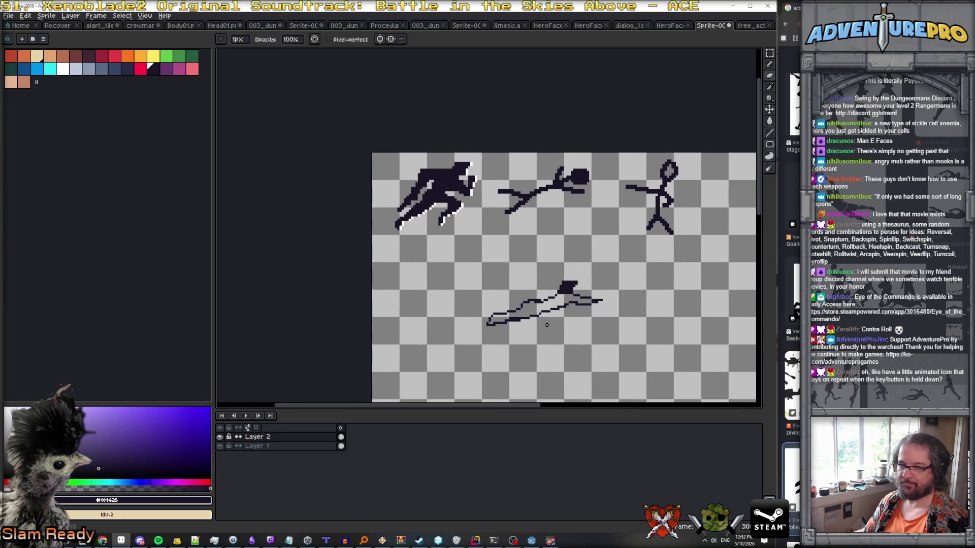
scroll(509, 320, "up", 1)
key("b")
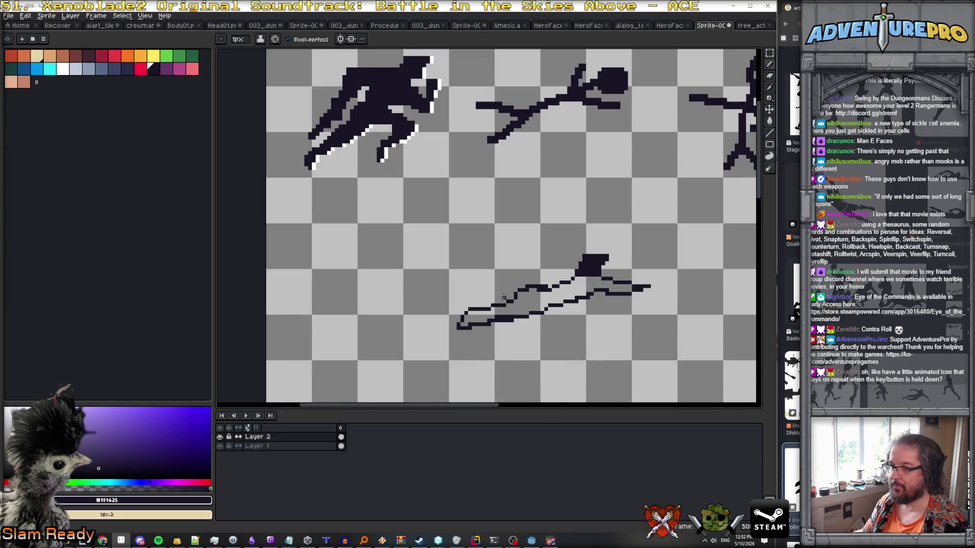
key("g")
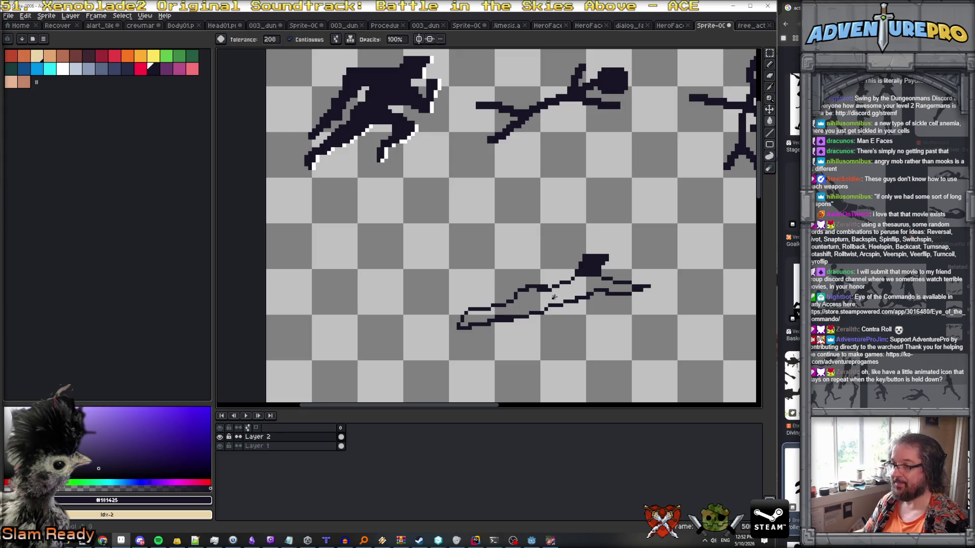
left_click(549, 301)
scroll(586, 299, "down", 2)
scroll(586, 299, "up", 2)
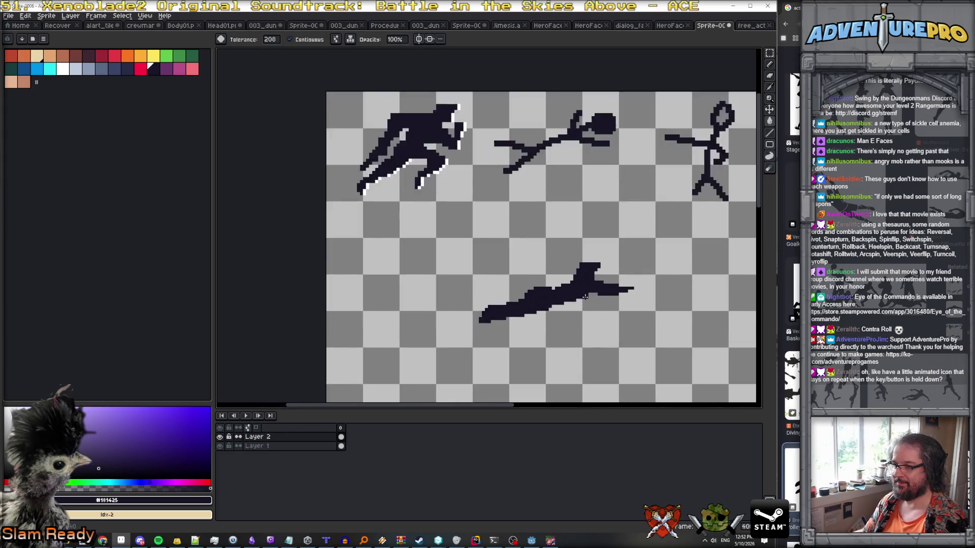
scroll(552, 287, "up", 1)
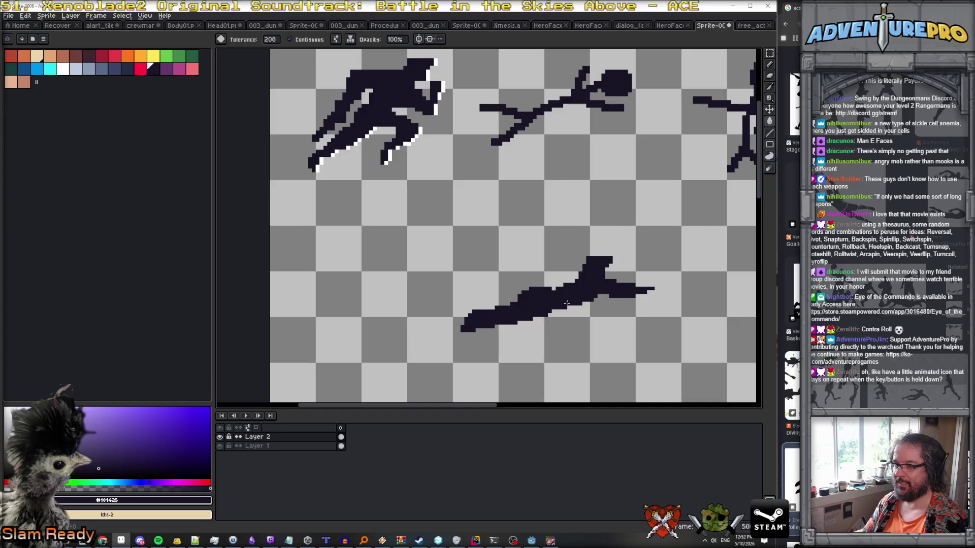
scroll(558, 292, "up", 1)
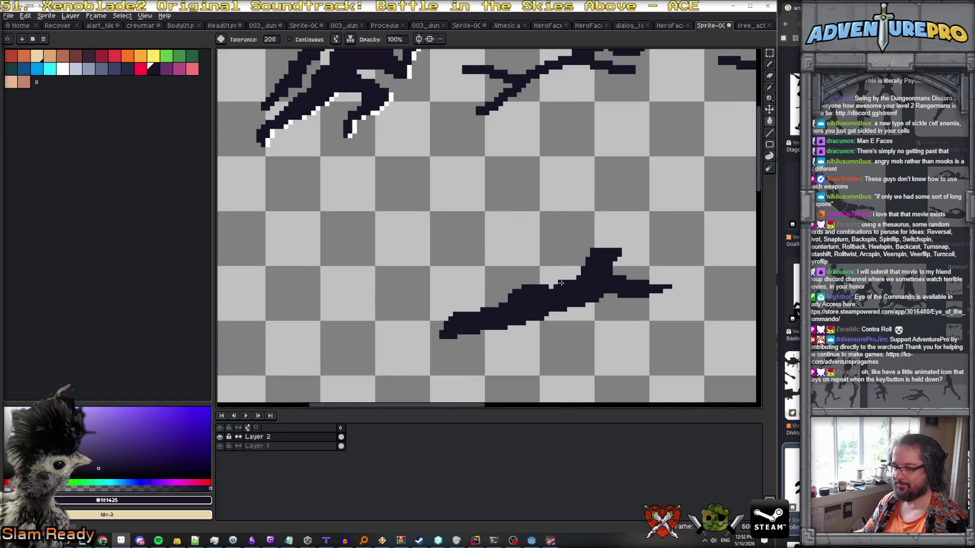
key("b")
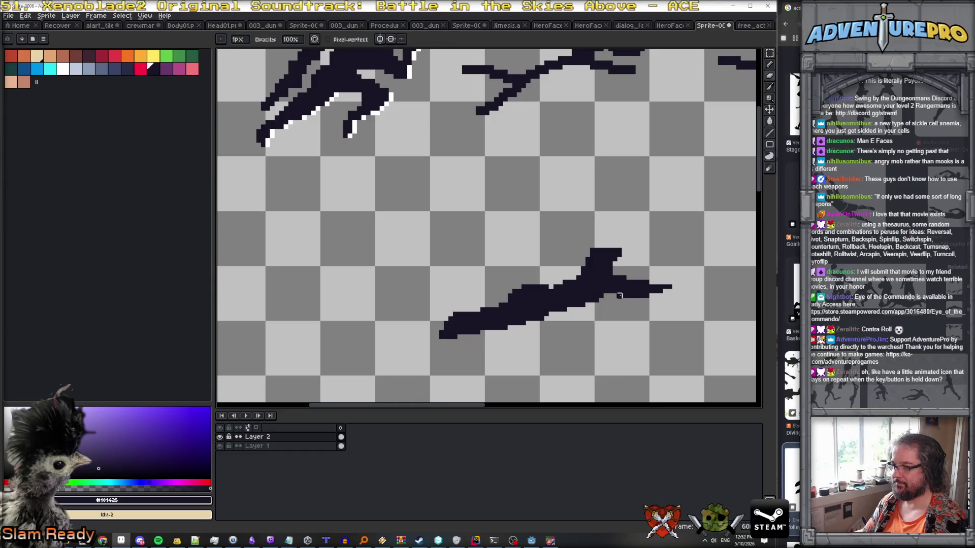
key("e")
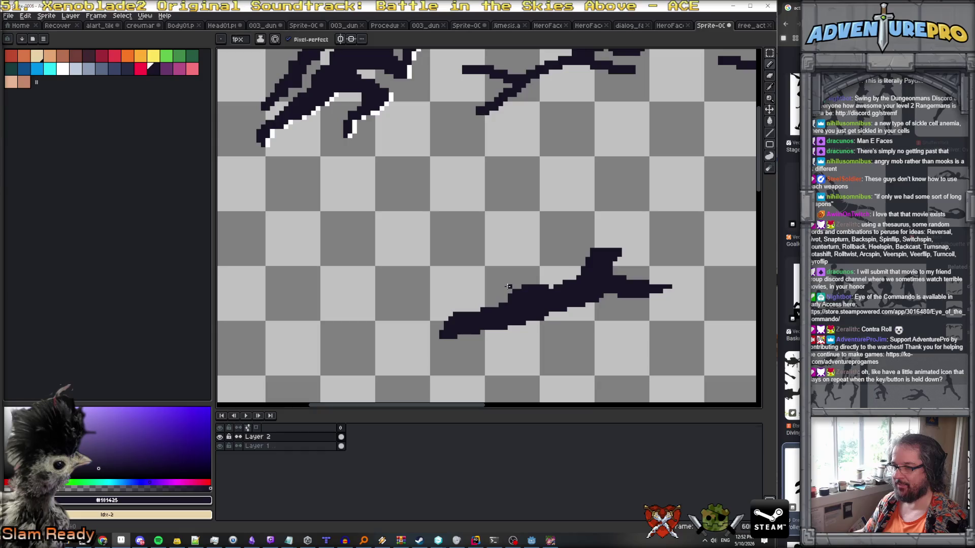
mouse_move(505, 288)
left_mouse_down()
mouse_move(451, 289)
mouse_move(436, 309)
mouse_move(443, 314)
left_mouse_up()
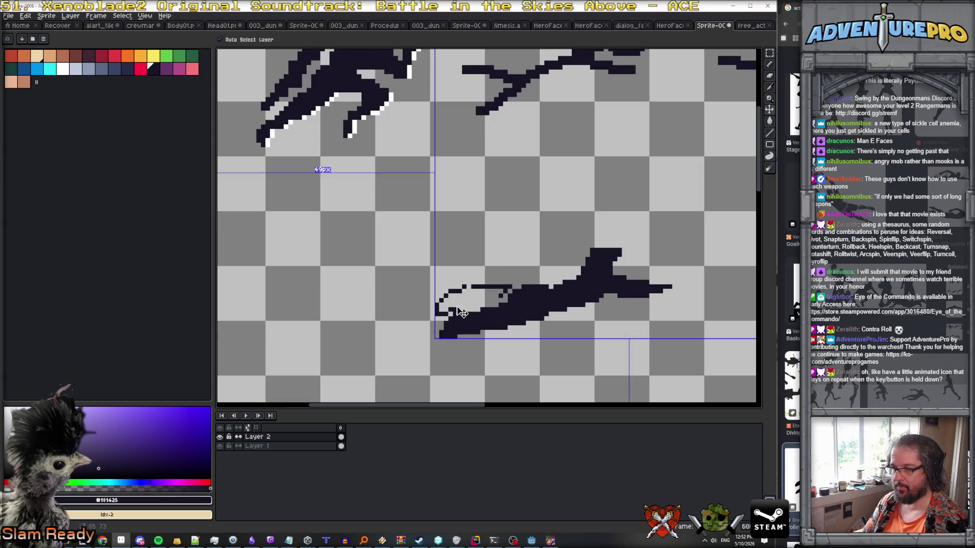
mouse_move(450, 309)
left_mouse_down()
mouse_move(497, 300)
mouse_move(480, 299)
left_mouse_up()
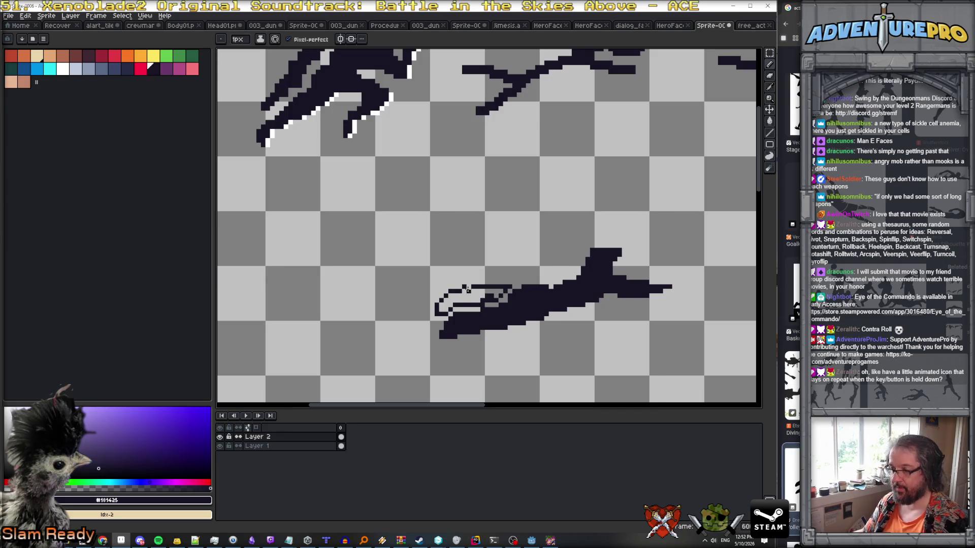
key("g")
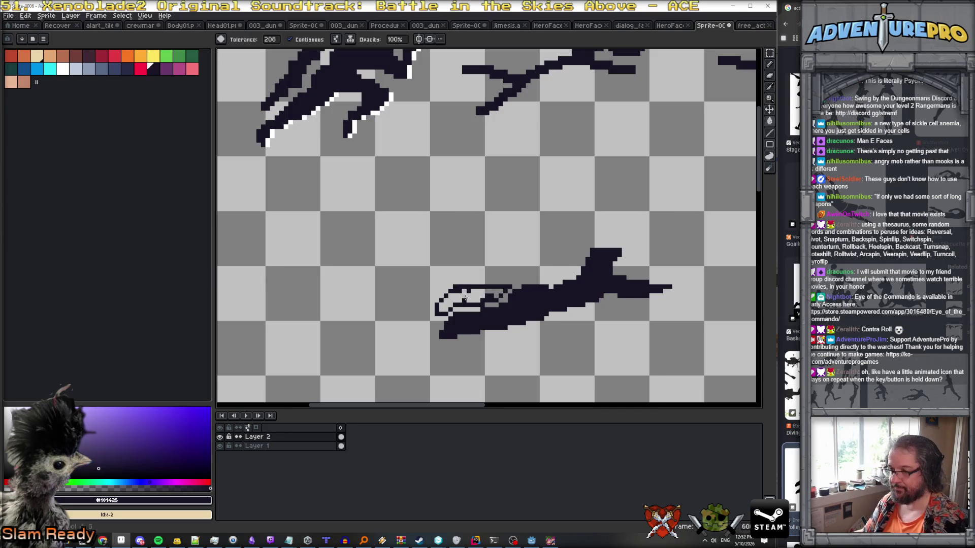
left_click(465, 296)
key("b")
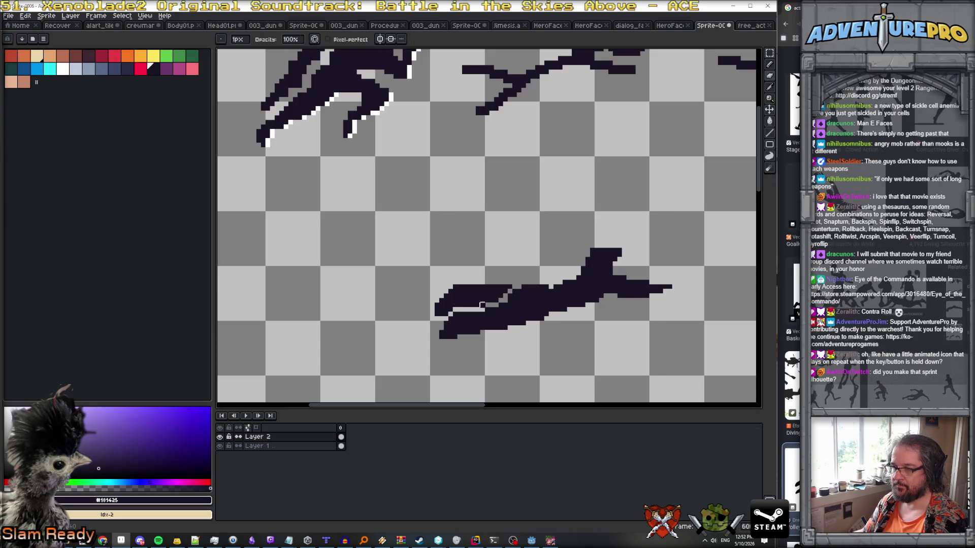
scroll(524, 316, "down", 4)
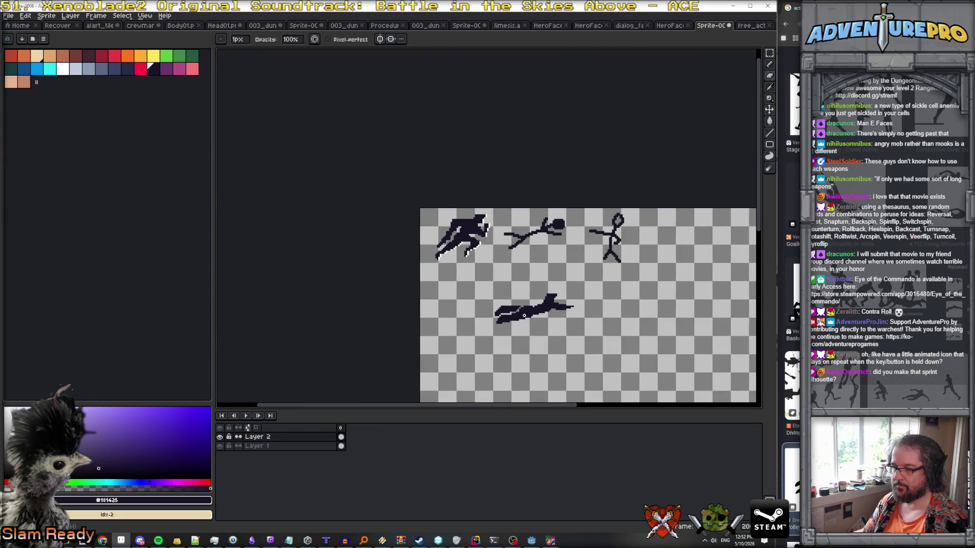
scroll(508, 309, "up", 2)
scroll(508, 308, "up", 1)
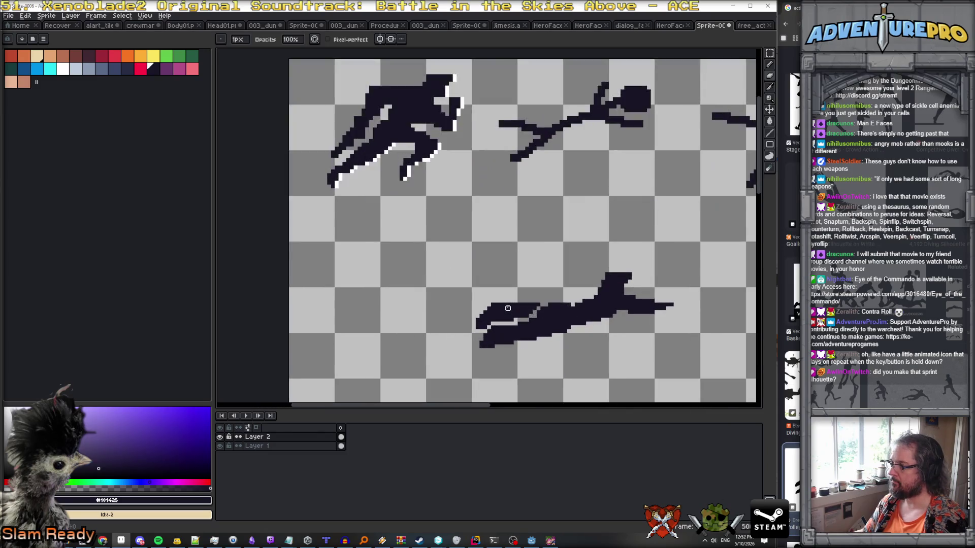
scroll(531, 318, "down", 2)
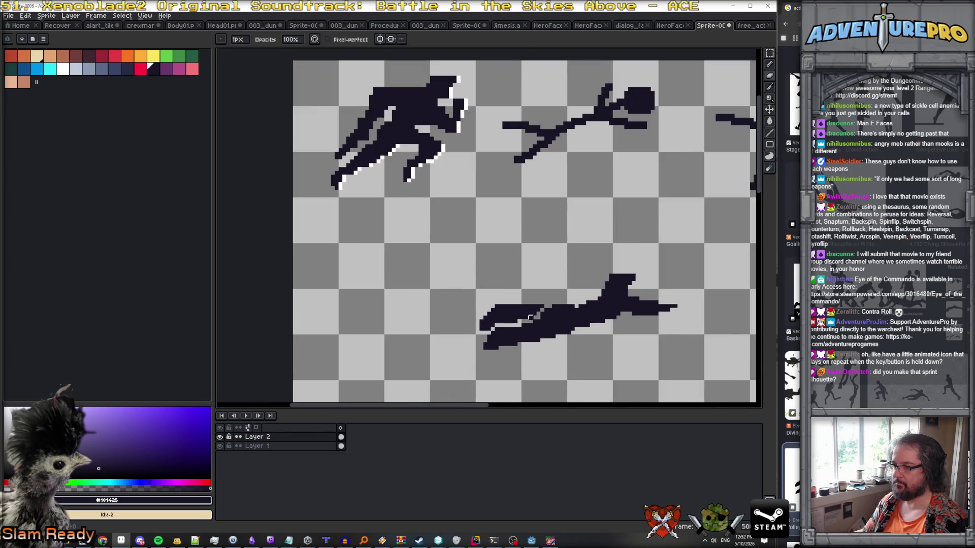
scroll(578, 318, "up", 2)
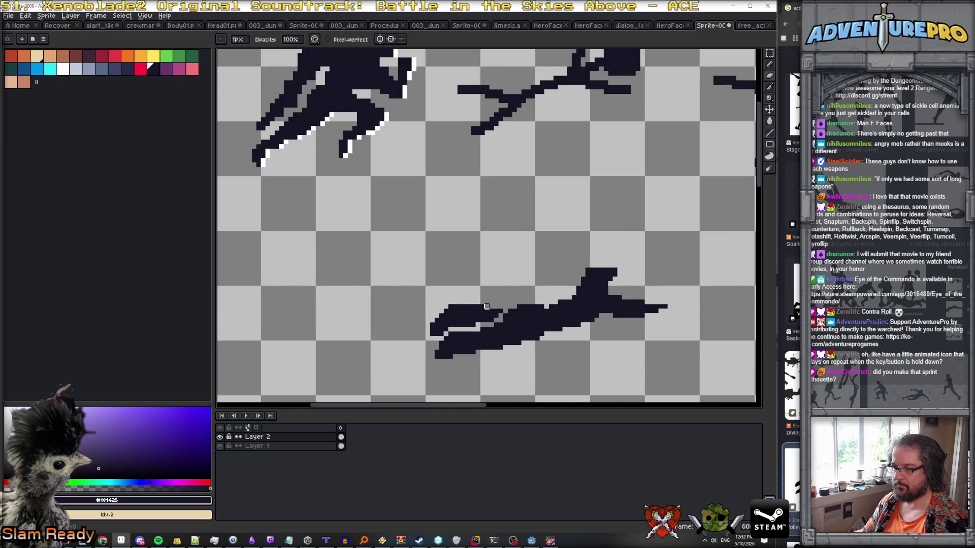
Add a short stroke of dark pixels along the dive figure's underside.
scroll(533, 307, "down", 3)
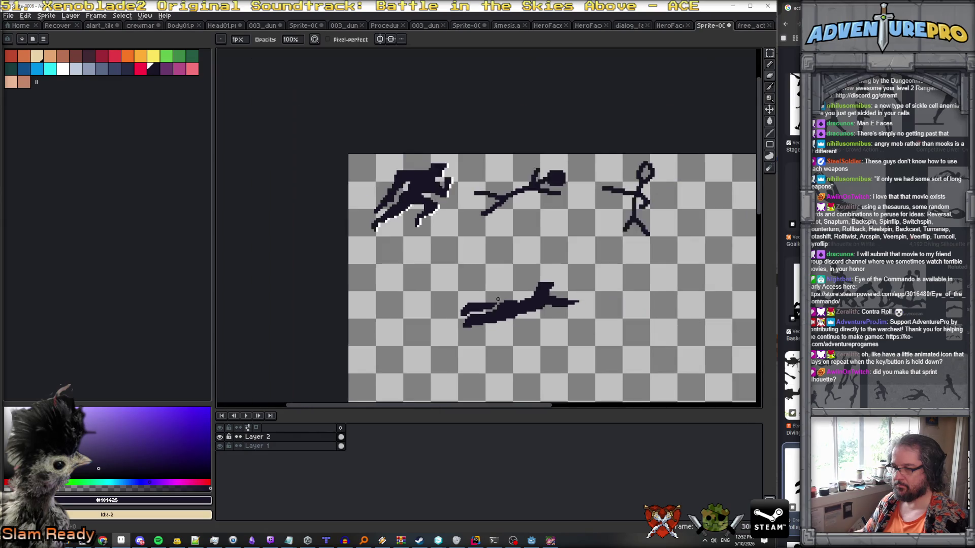
scroll(541, 312, "up", 1)
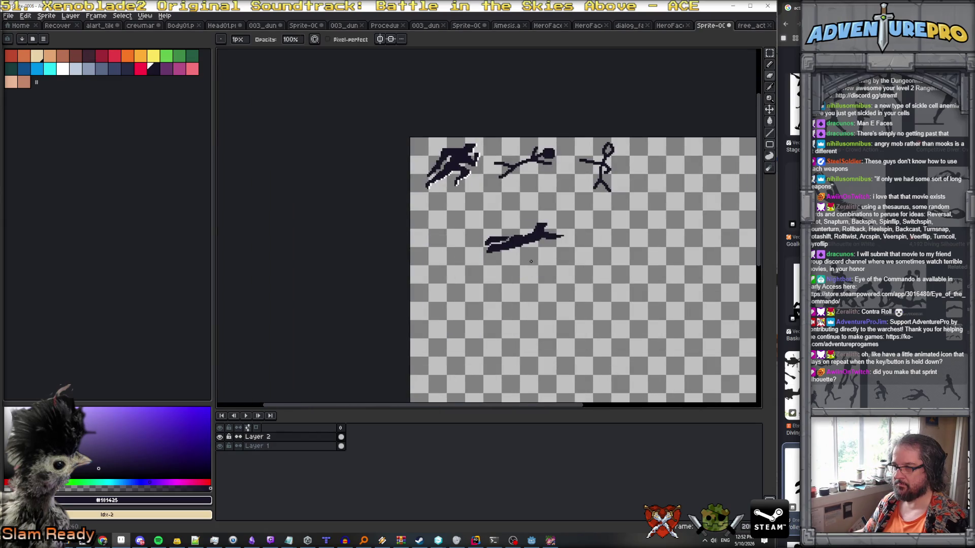
scroll(531, 262, "up", 2)
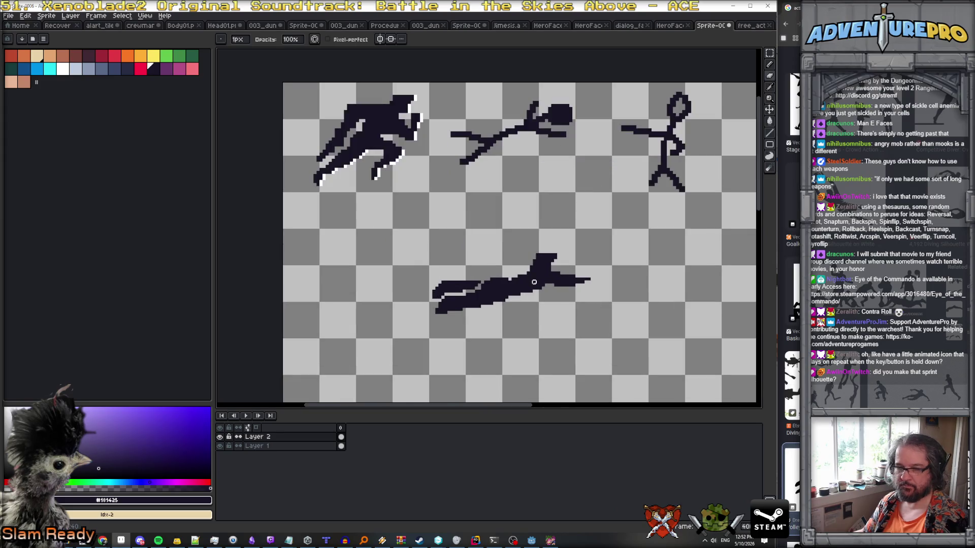
key("e")
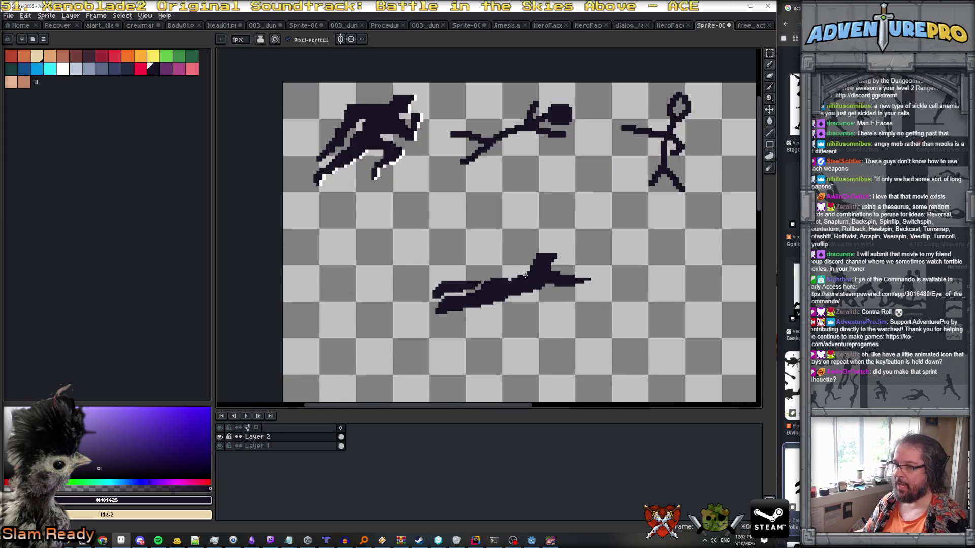
scroll(525, 275, "up", 1)
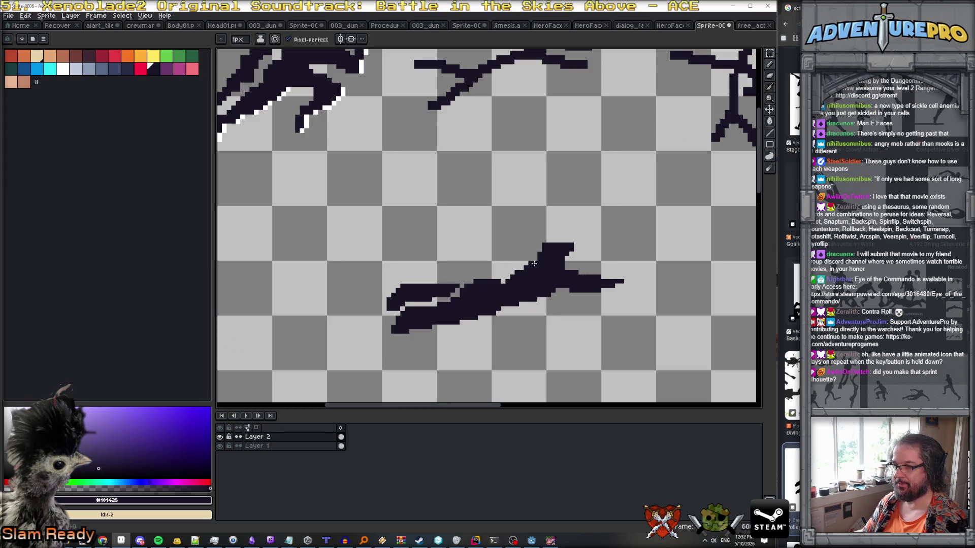
mouse_move(523, 309)
left_mouse_down()
mouse_move(507, 310)
mouse_move(521, 305)
left_mouse_up()
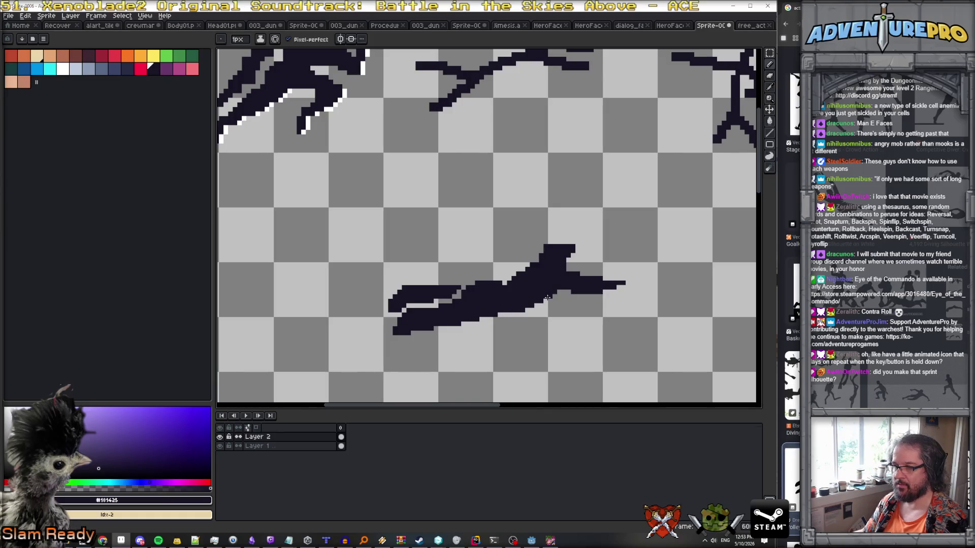
scroll(549, 296, "down", 3)
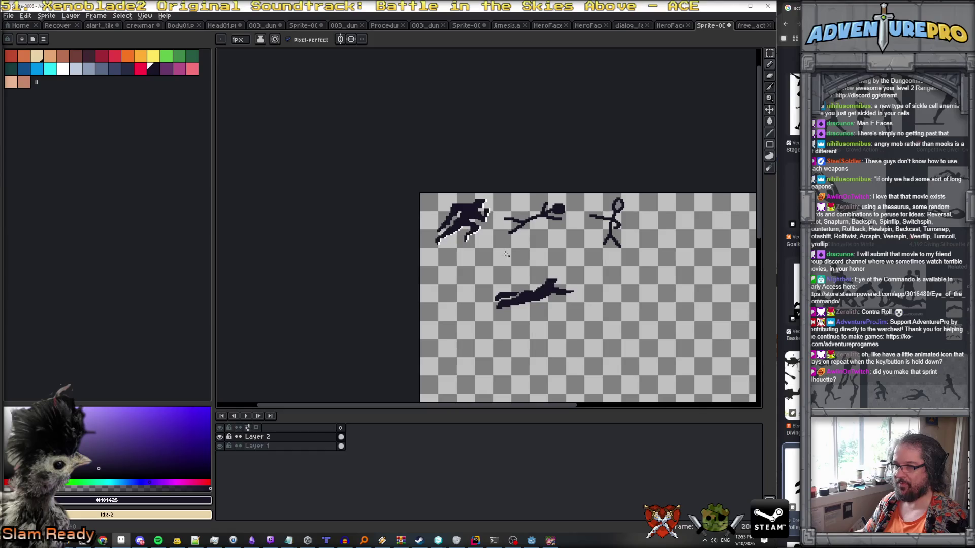
scroll(482, 239, "up", 1)
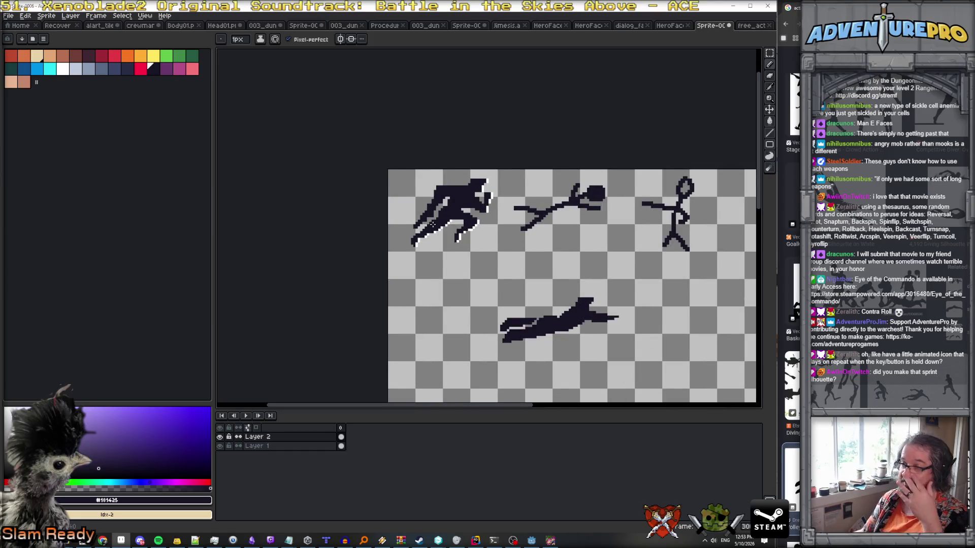
scroll(433, 225, "up", 1)
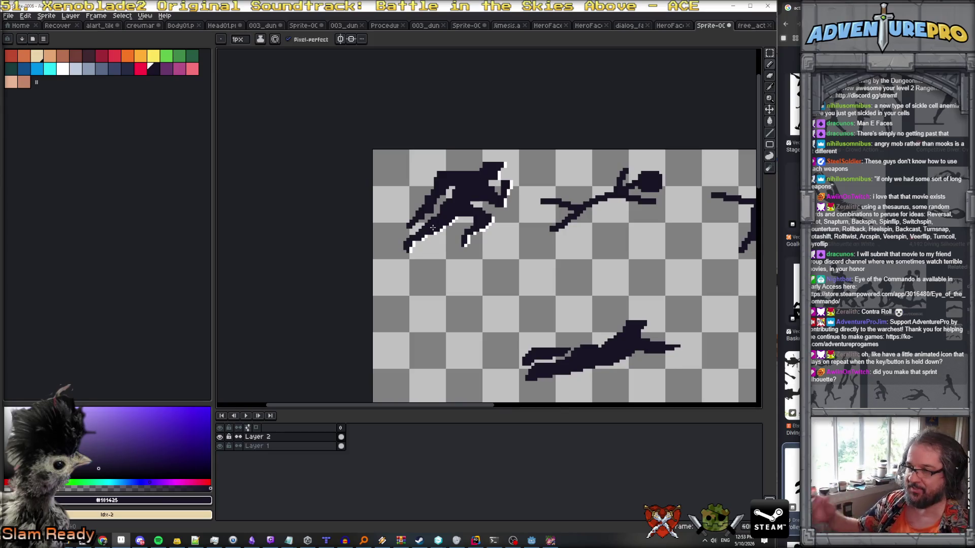
scroll(585, 231, "down", 2)
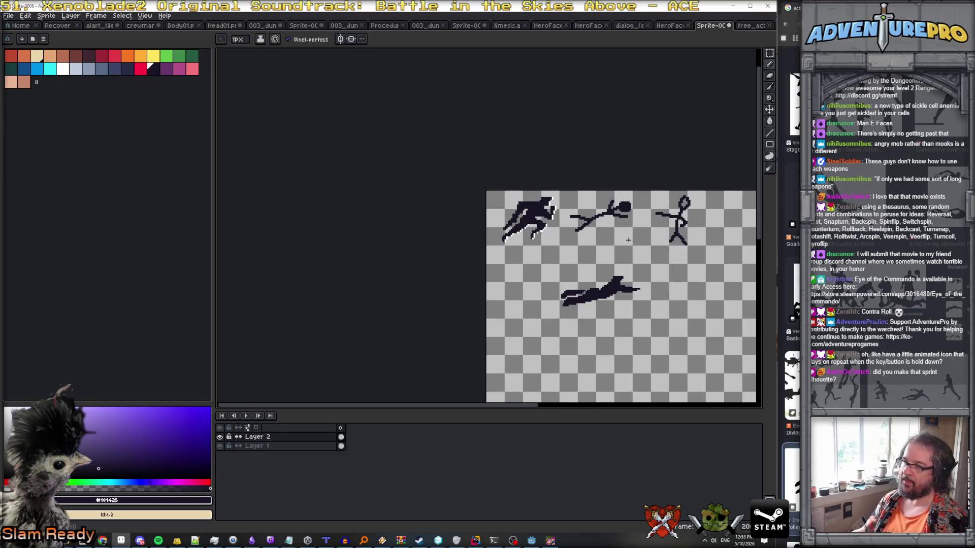
scroll(609, 236, "up", 1)
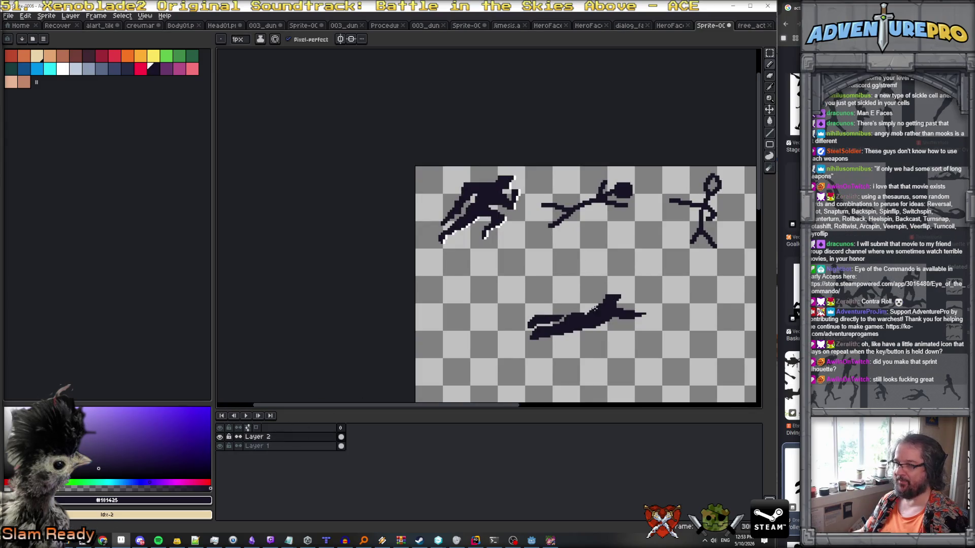
left_click(769, 54)
Cut the dive silhouette, paste it onto a new layer named 'stretchy dive', and deselect.
mouse_move(526, 286)
left_mouse_down()
mouse_move(665, 347)
mouse_move(654, 349)
left_mouse_up()
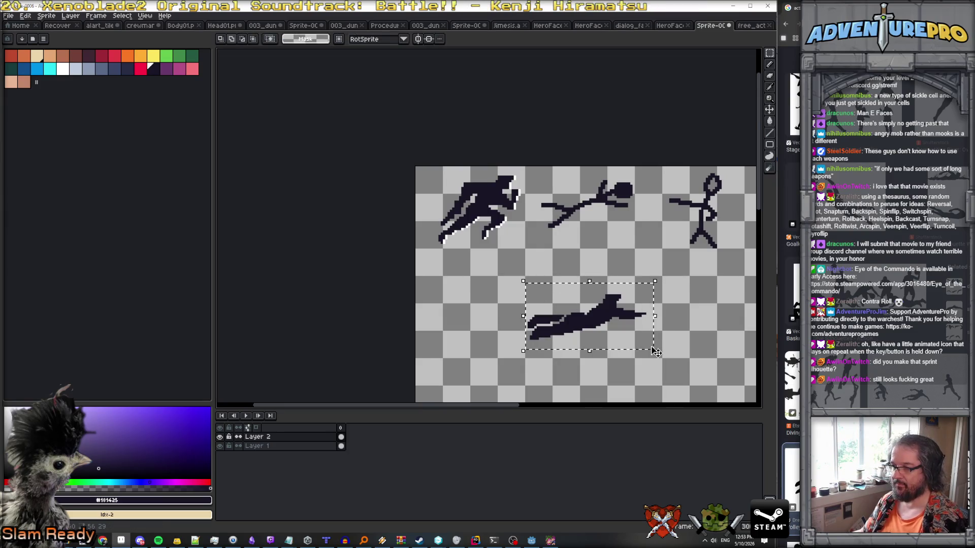
key("Delete")
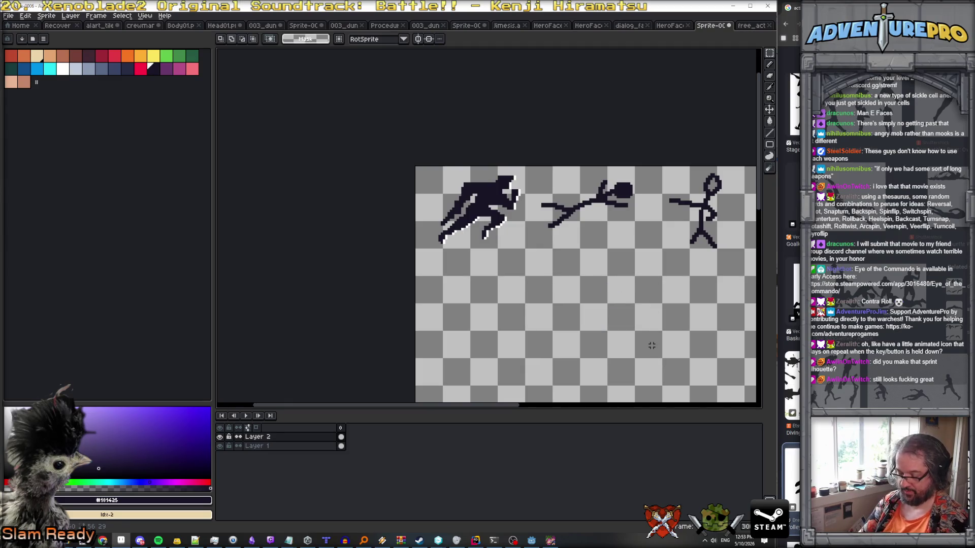
key("ctrl+v")
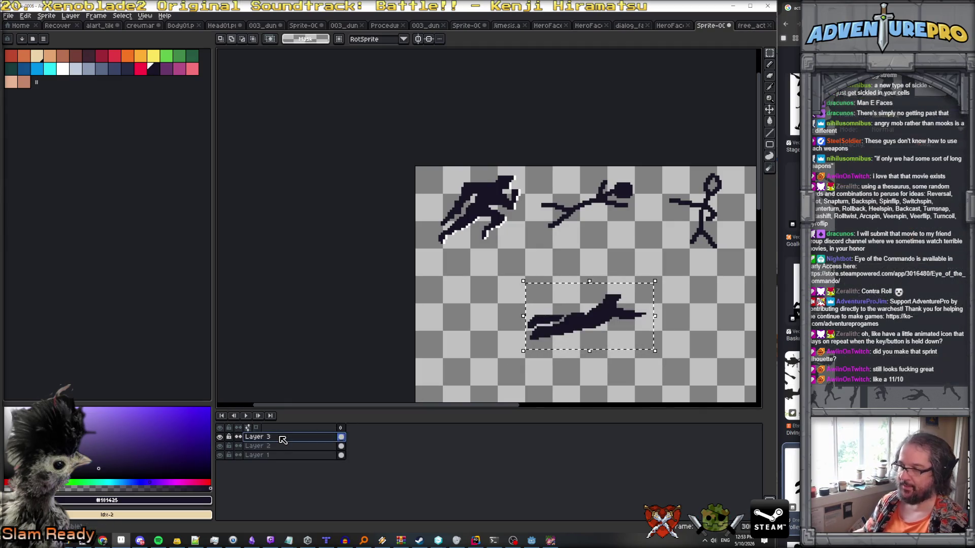
double_click(282, 439)
type("stretchy dive")
key("Return")
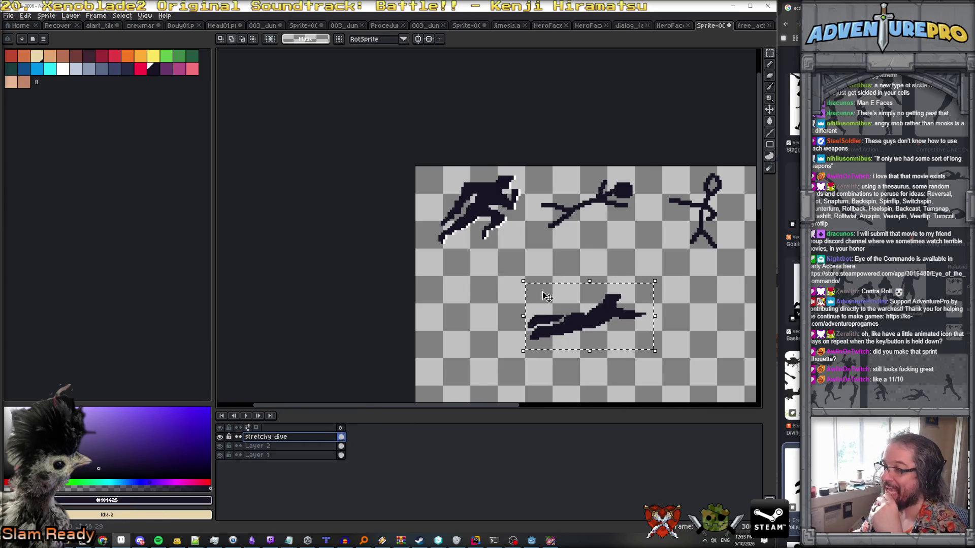
scroll(542, 219, "up", 1)
left_click(543, 218)
scroll(543, 218, "up", 1)
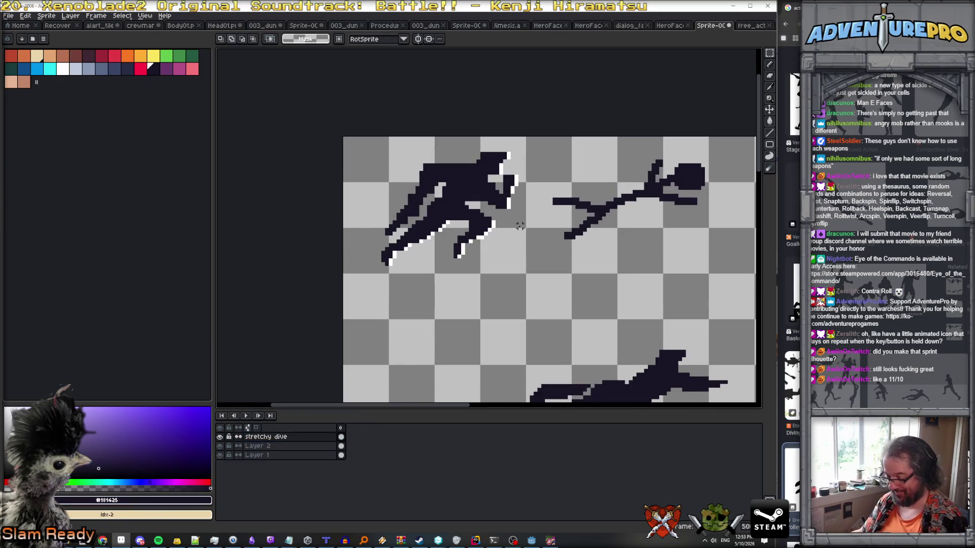
With a white pencil, highlight the dive figure's head, under-arm and lower edges.
key("b")
key("x")
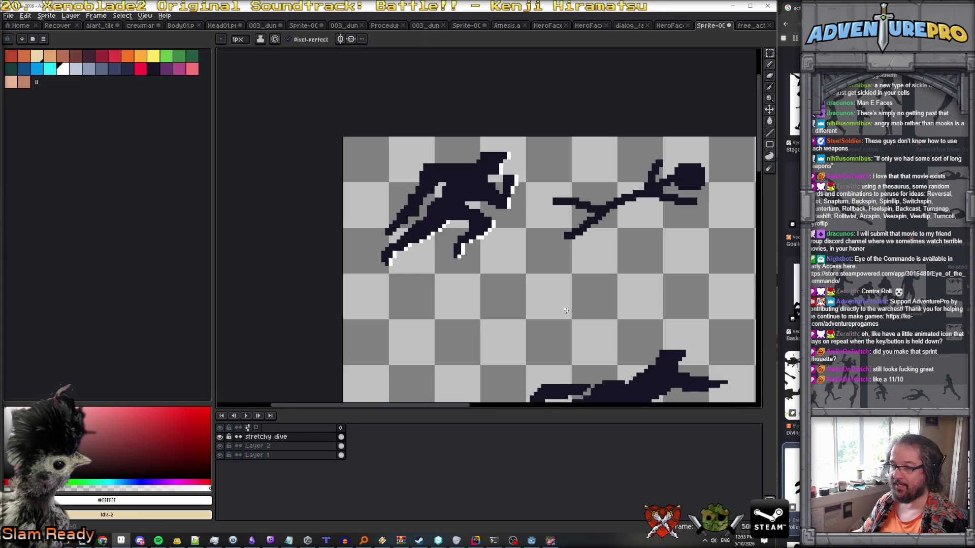
scroll(567, 310, "down", 2)
scroll(584, 304, "down", 1)
scroll(616, 298, "up", 3)
left_click_drag(616, 298, 625, 280)
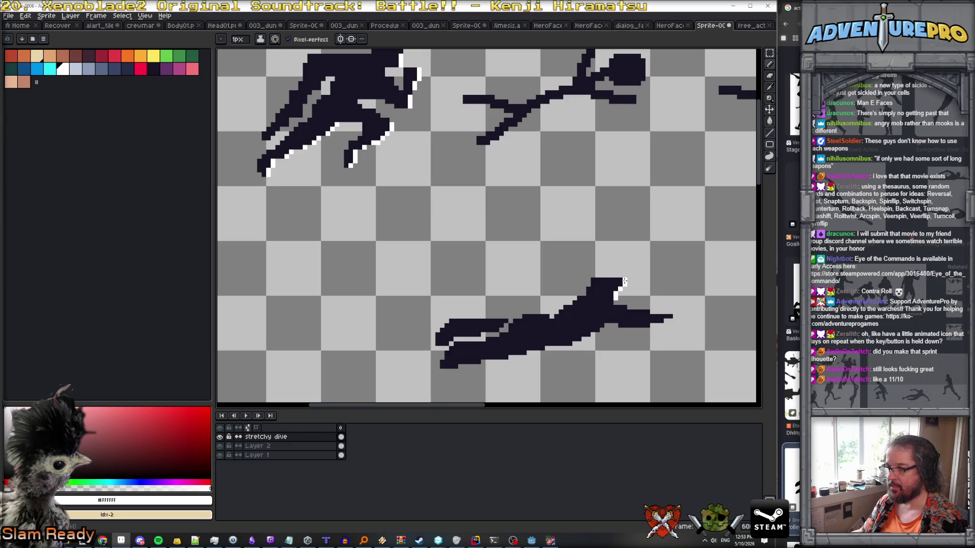
left_click(629, 308)
left_click_drag(674, 316, 579, 343)
left_click(575, 344)
left_click(547, 349)
left_click(510, 358)
left_click(483, 362)
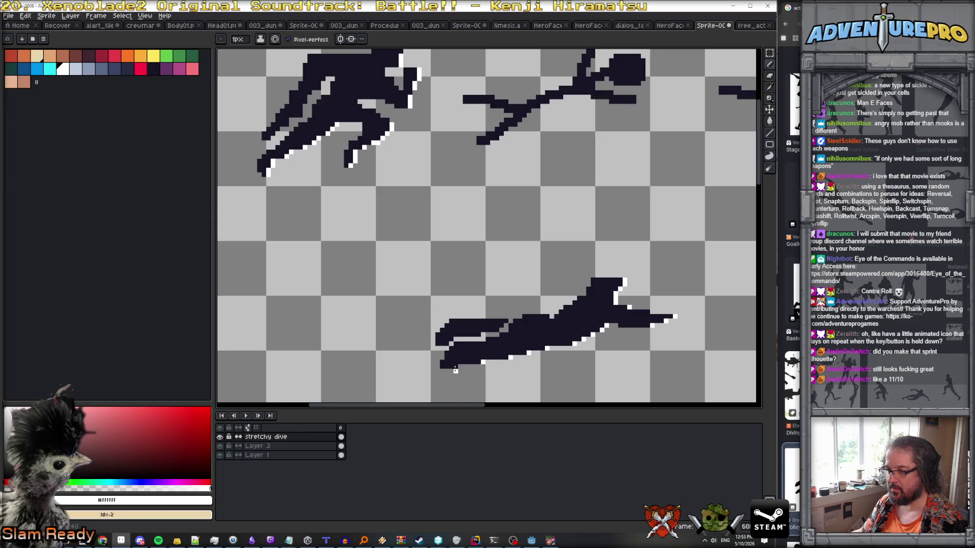
Repaint the lower-left tip dark and add a white highlight along the upper edge.
left_click(449, 366, "alt")
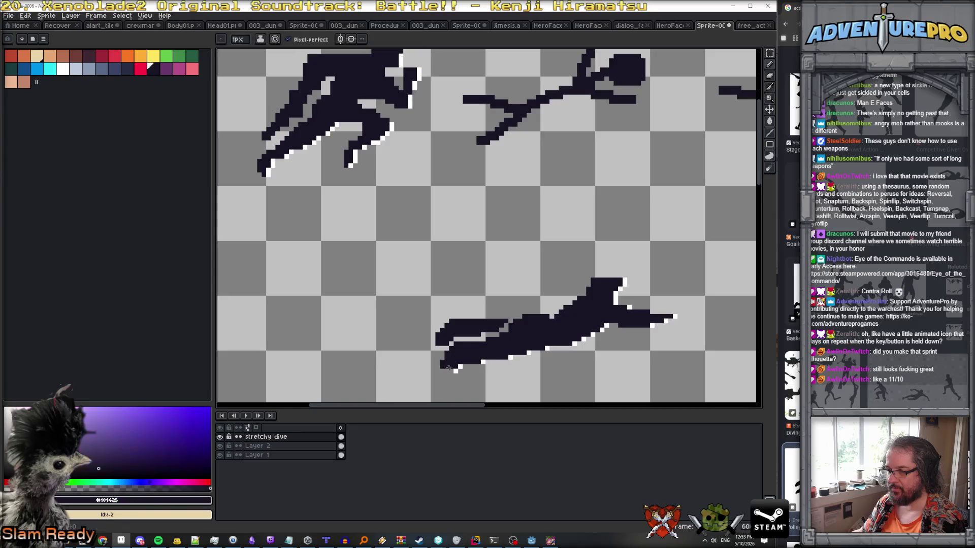
left_click(445, 369)
left_click_drag(441, 370, 455, 368)
key("x")
left_click_drag(500, 332, 510, 321)
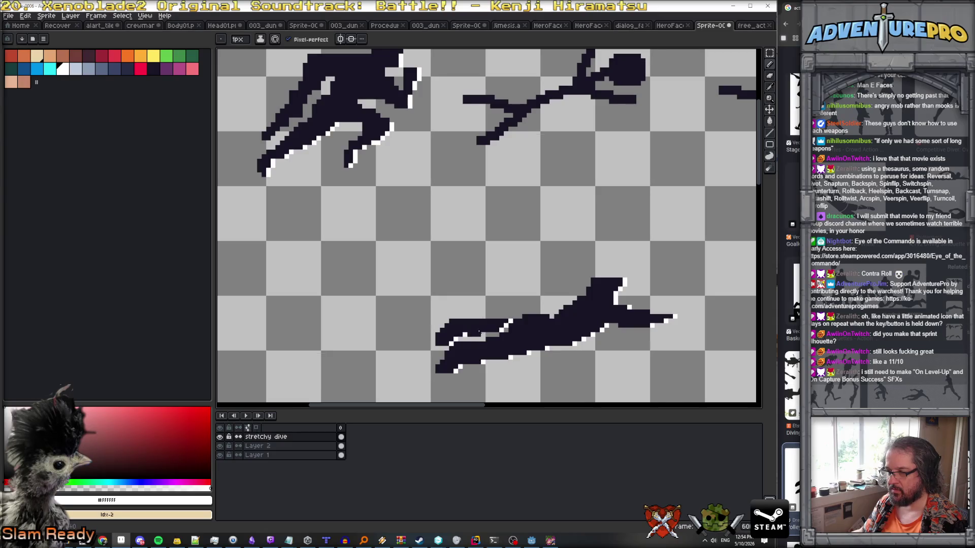
Check the dive layer's content bounds and open the Canvas Size dialog.
scroll(457, 340, "down", 3)
scroll(502, 338, "up", 4)
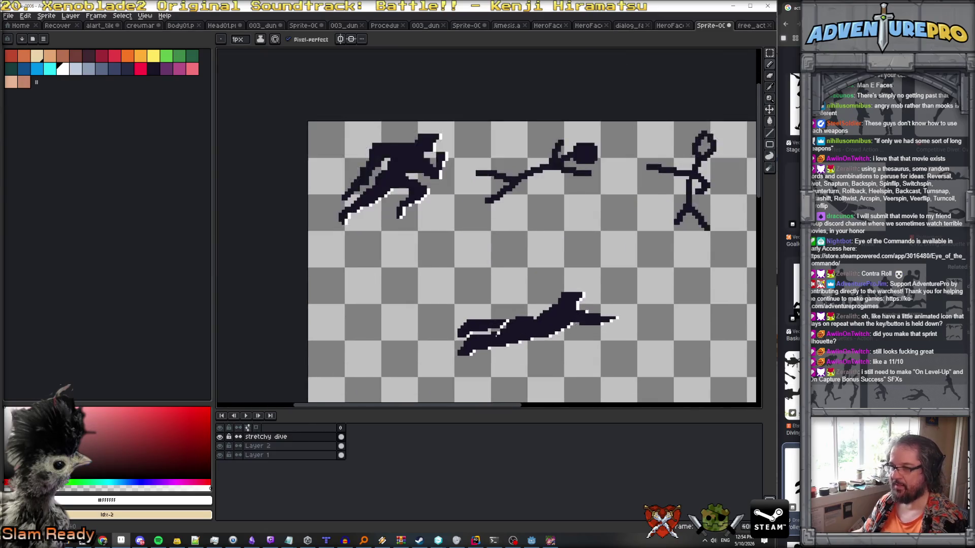
key("ctrl")
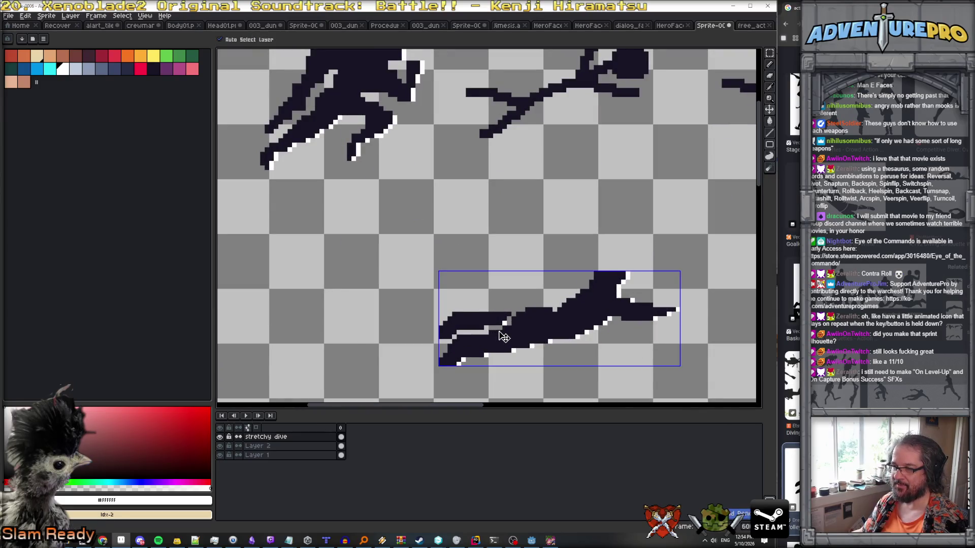
scroll(571, 313, "down", 2)
scroll(584, 306, "up", 1)
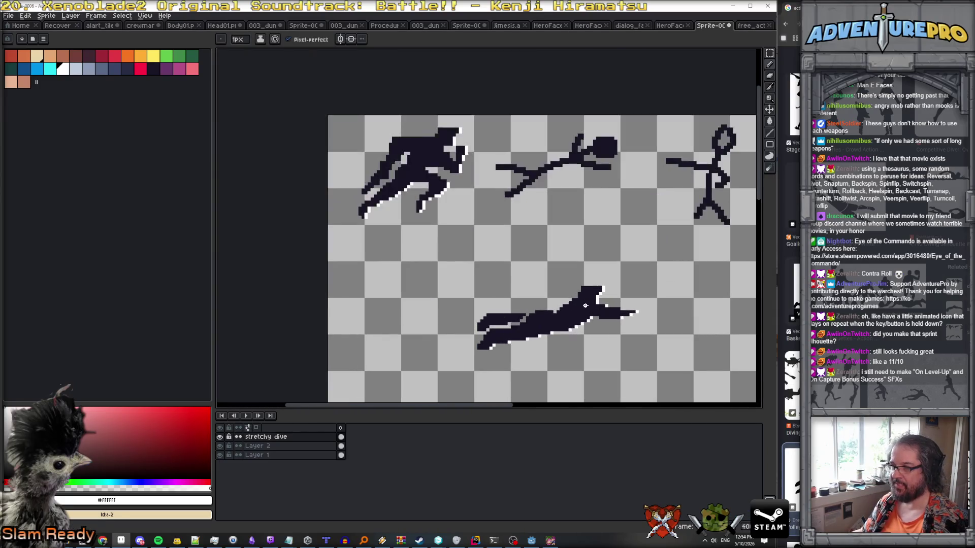
scroll(585, 306, "down", 1)
scroll(612, 318, "up", 2)
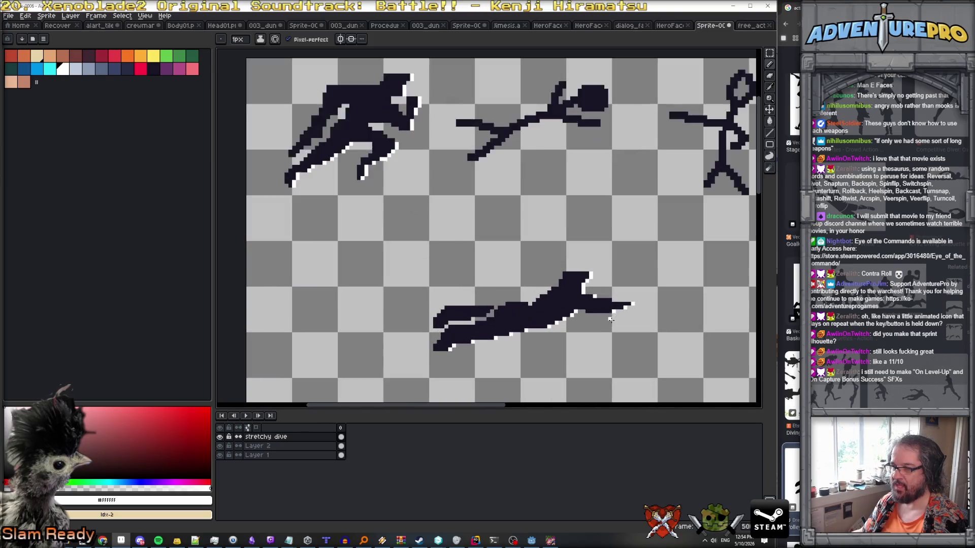
scroll(610, 315, "down", 2)
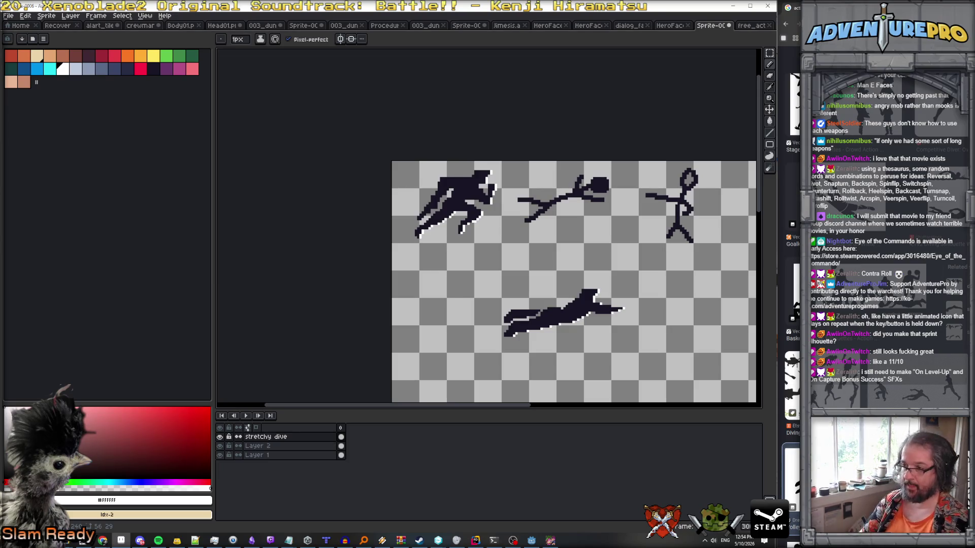
key("ctrl+alt+c")
Cancel the Canvas Size dialog without changes and switch to the Godot editor.
type("0")
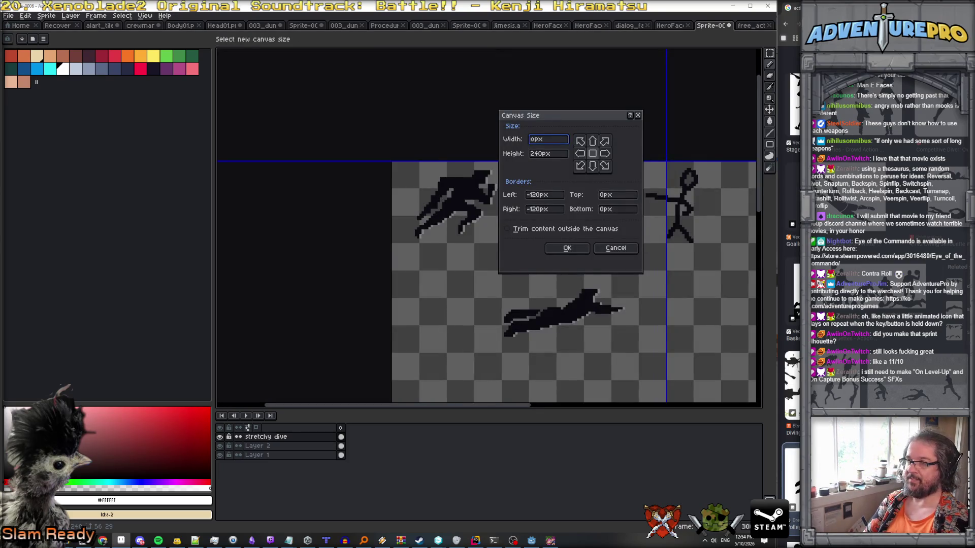
key("Escape")
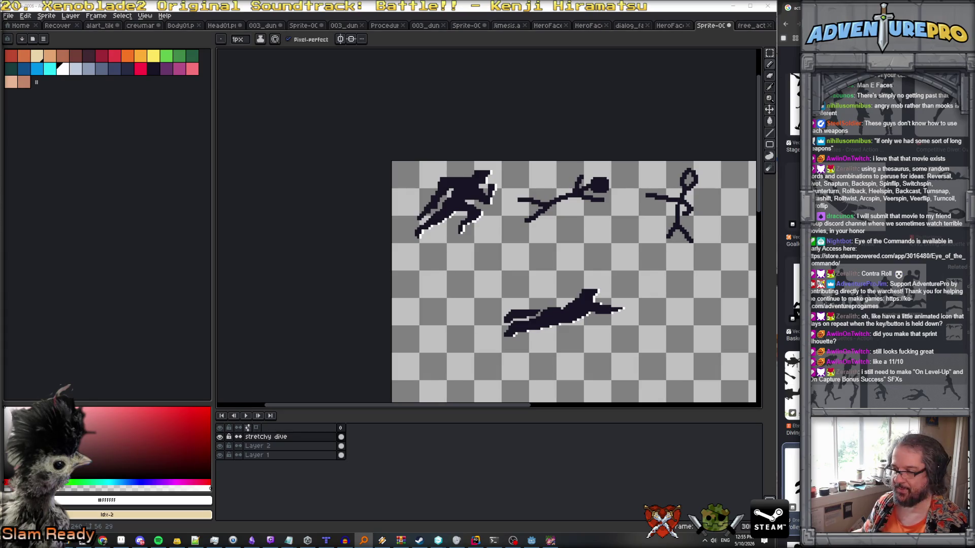
key("alt+Tab")
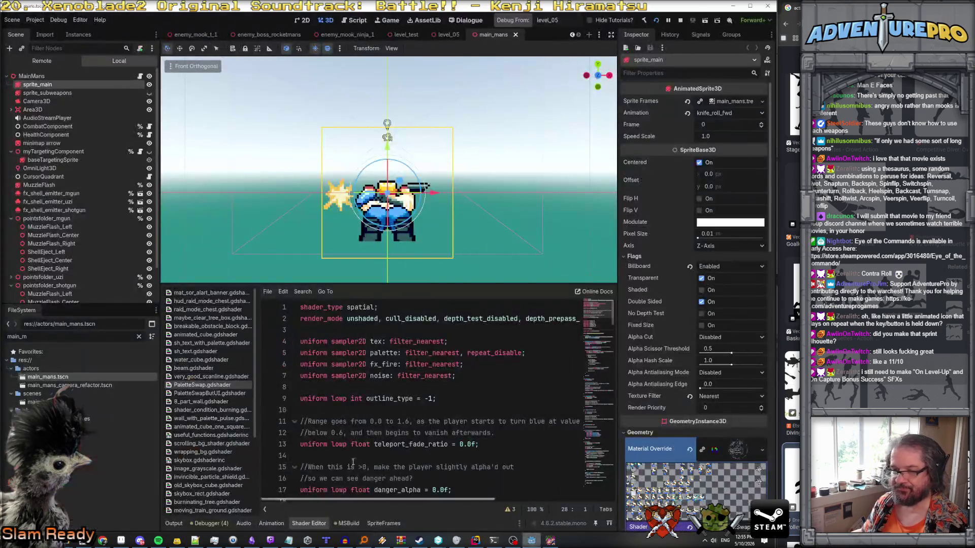
Filter the FileSystem for '48', then 'hero png', and choose hero_large_for_select_screen.png.
double_click(18, 337)
type("48")
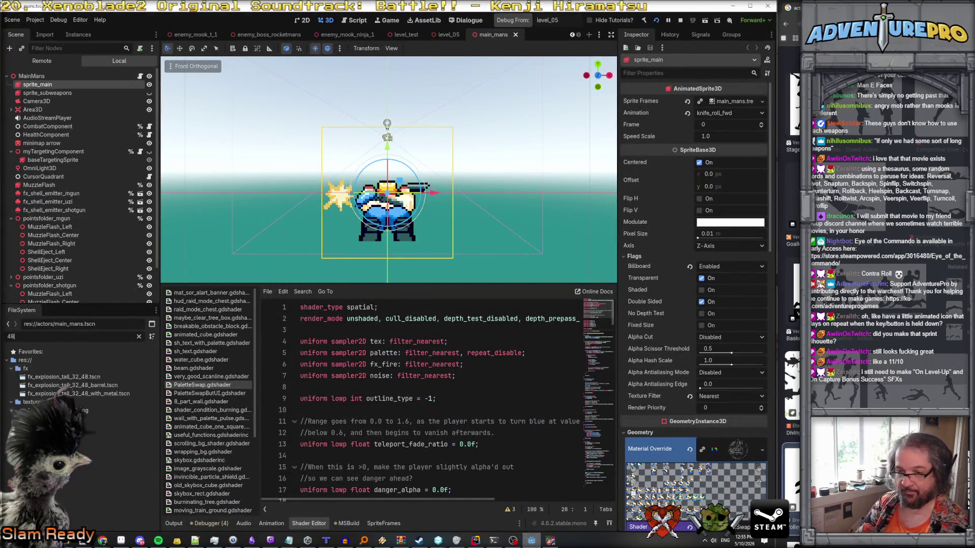
left_click(119, 419)
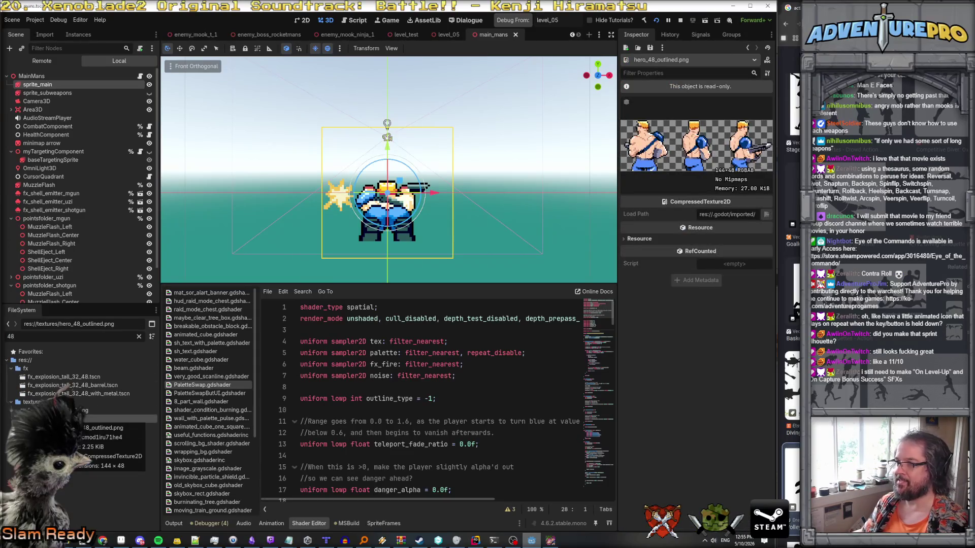
left_click_drag(36, 339, 6, 338)
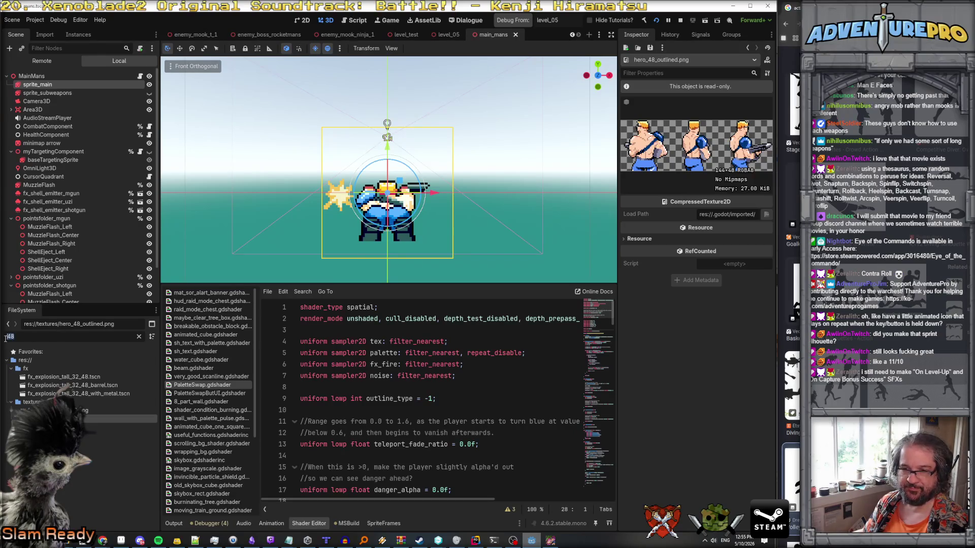
type("hero")
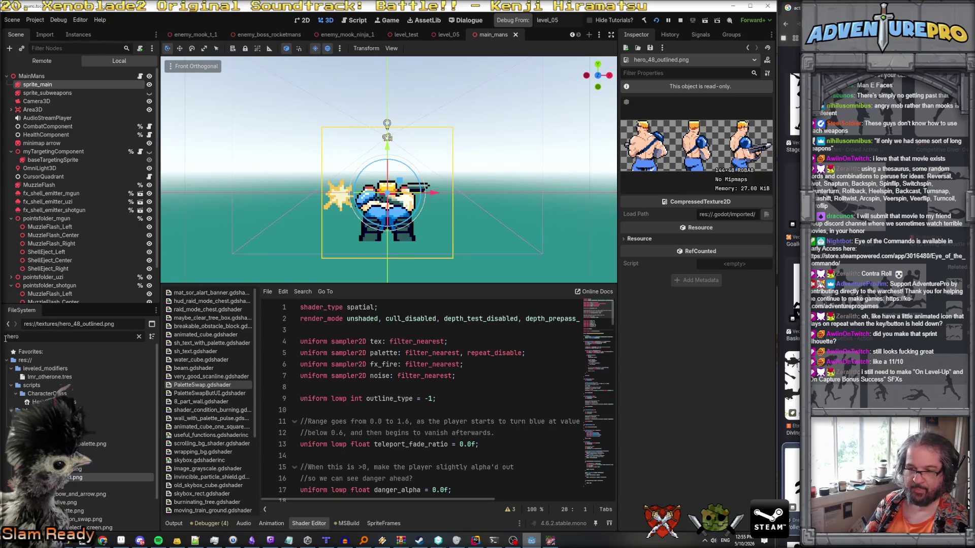
type(" png")
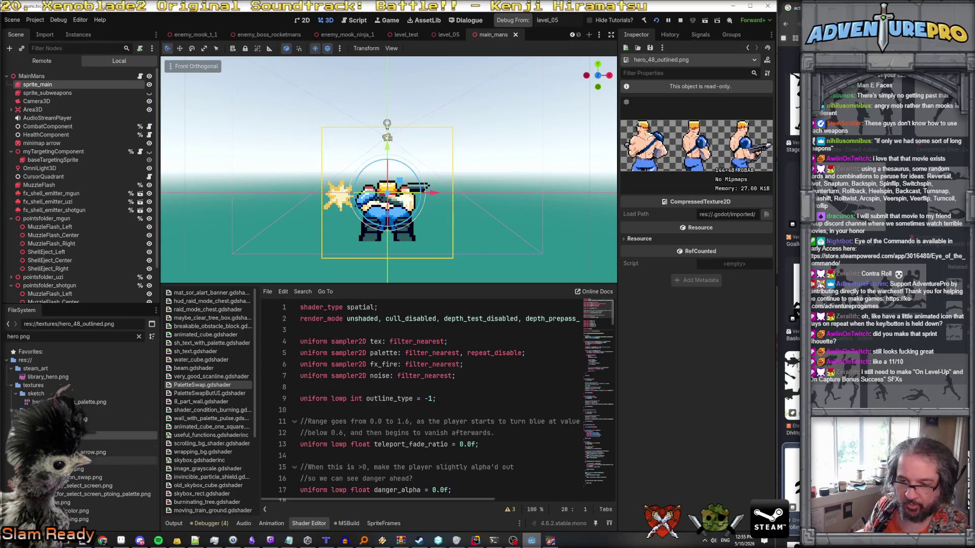
left_click(92, 444)
left_click(60, 487)
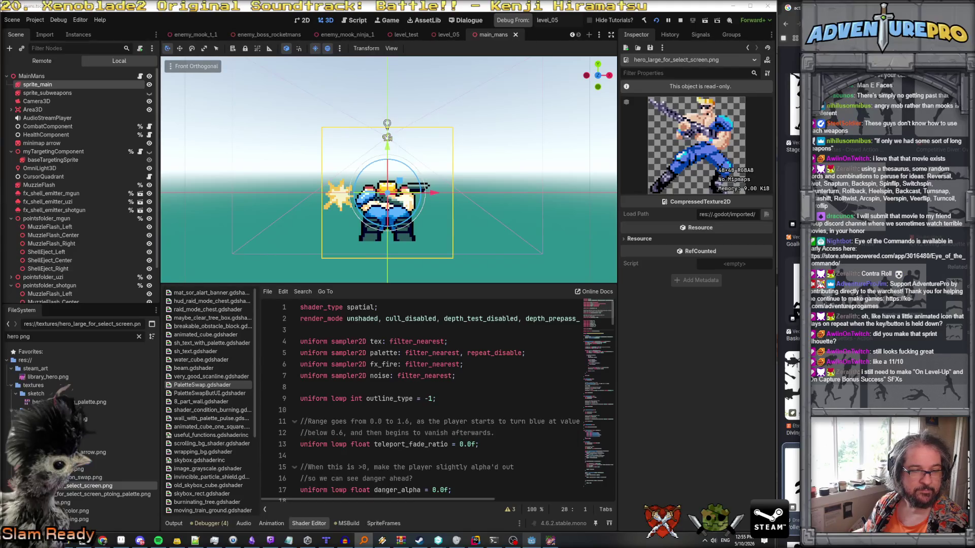
scroll(500, 231, "up", 4)
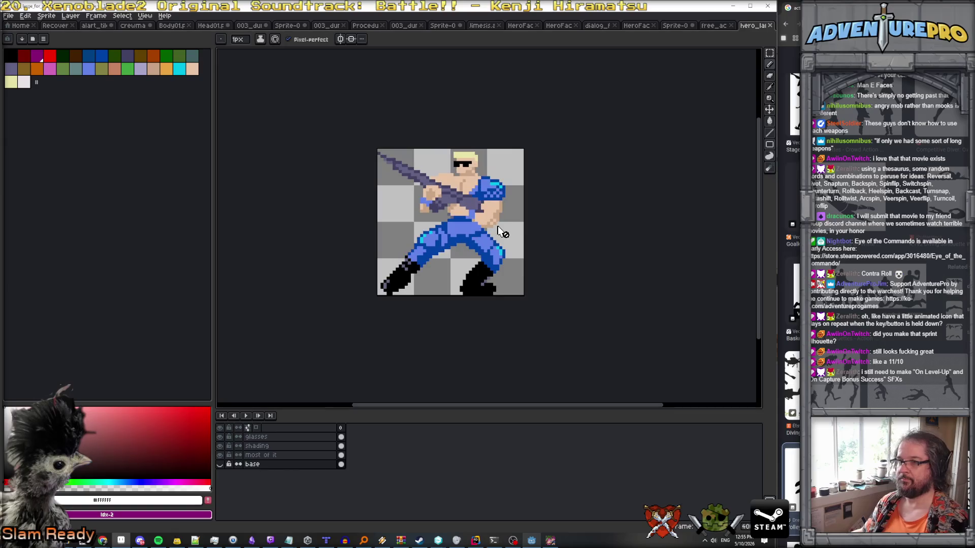
Copy the whole hero sprite and paste it onto a new layer of the silhouette sheet.
key("ctrl+a")
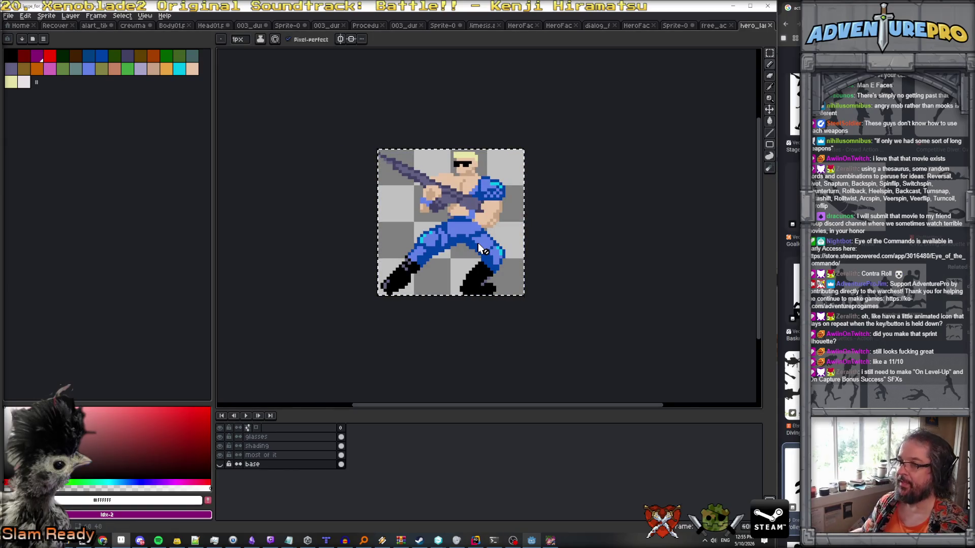
left_click(716, 25)
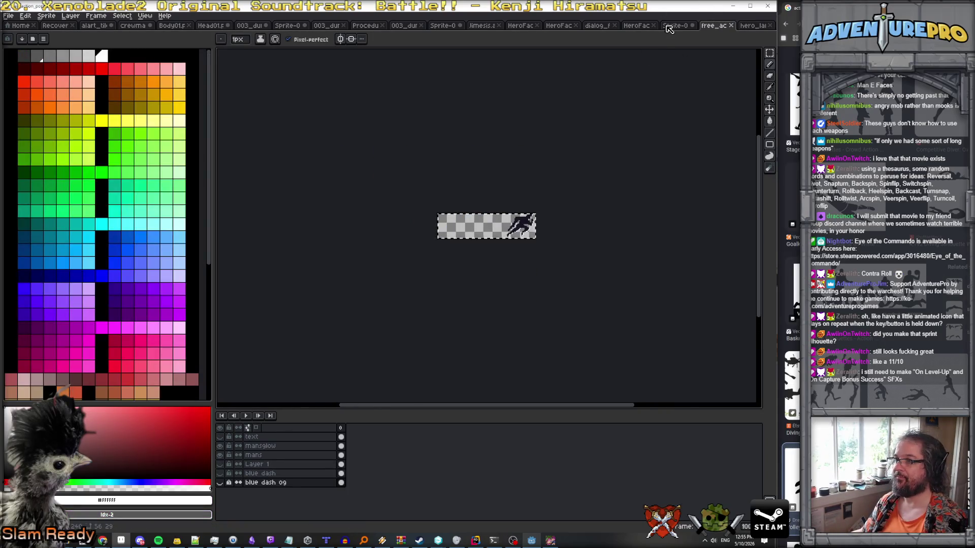
left_click(668, 26)
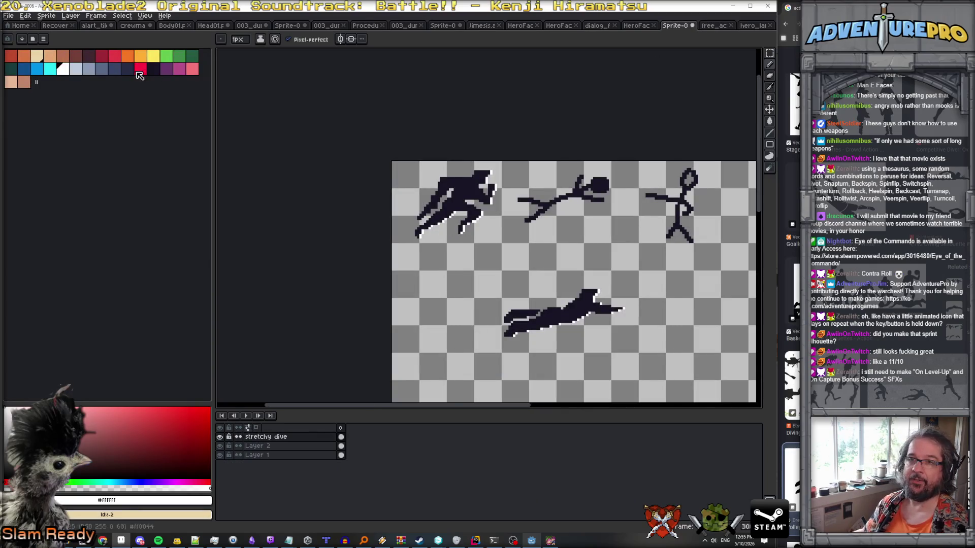
left_click(70, 16)
mouse_move(90, 68)
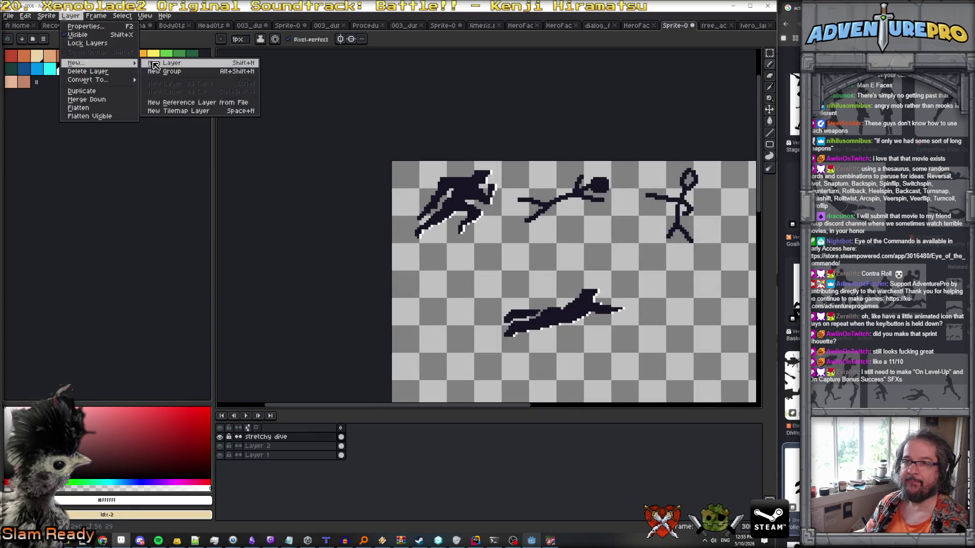
left_click(157, 63)
key("ctrl+v")
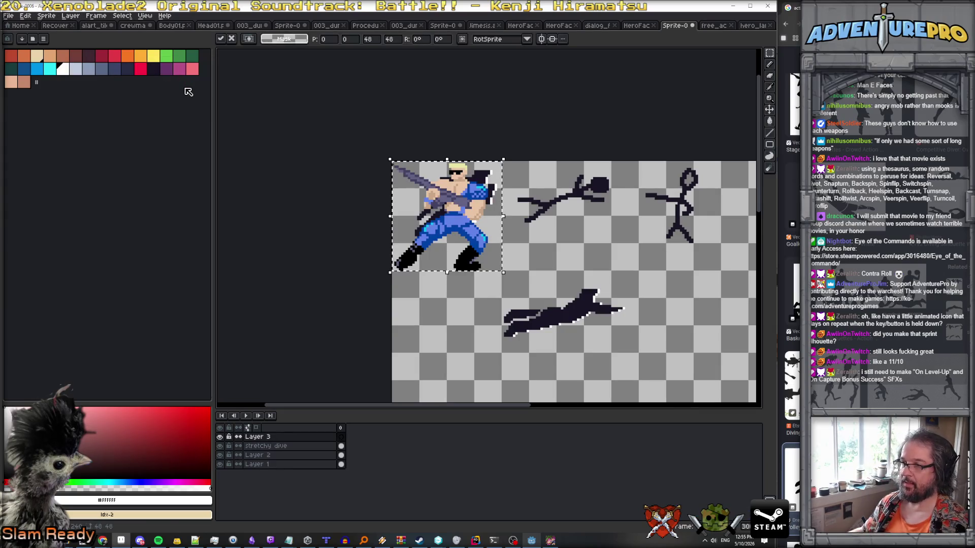
Move the pasted hero to the right and shrink it from 48 to 32 px.
left_click_drag(463, 225, 576, 228)
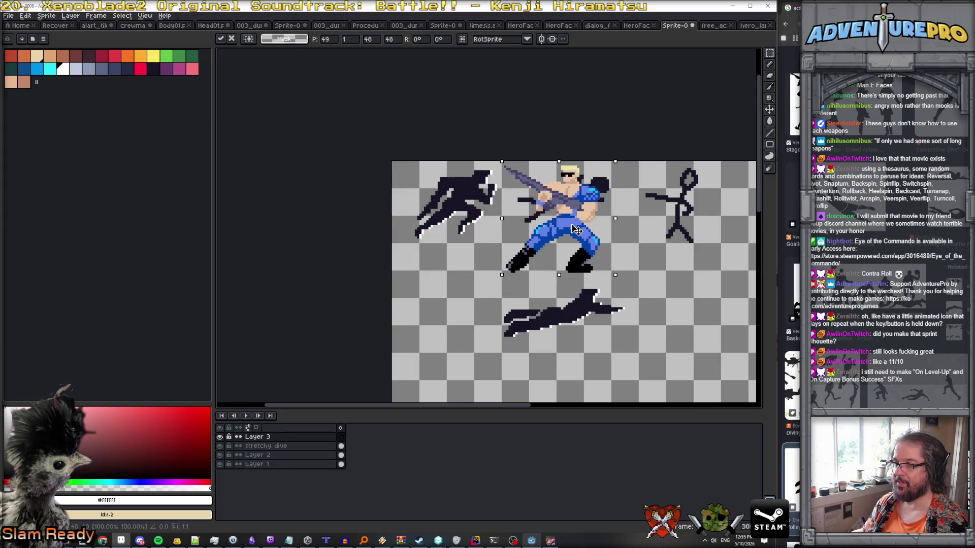
mouse_move(616, 276)
left_mouse_down()
mouse_move(584, 241)
mouse_move(696, 310)
mouse_move(693, 319)
left_mouse_up()
scroll(691, 320, "up", 2)
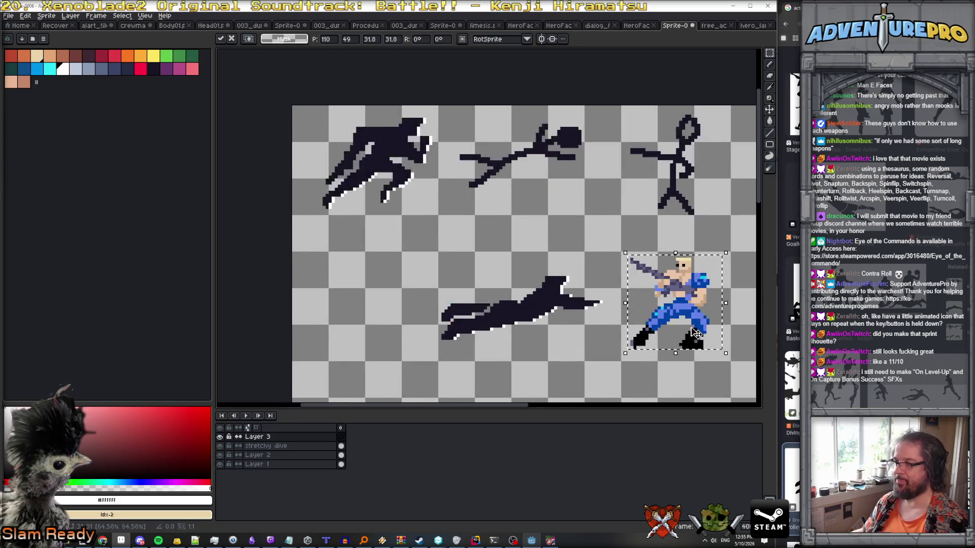
key("Return")
Eyedrop the silhouettes' dark colour and bucket-fill the hero's body, head, legs and feet.
scroll(685, 322, "right", 3)
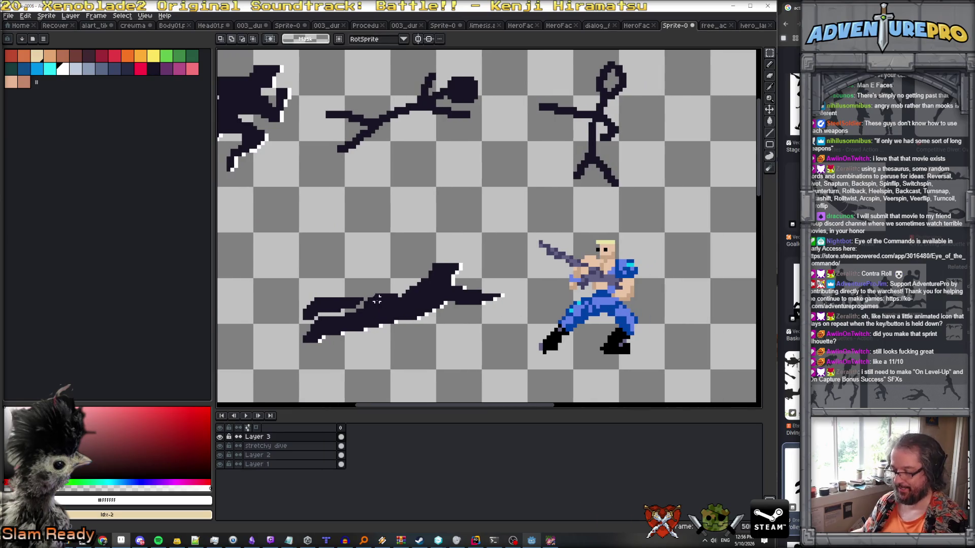
key("b")
left_click(456, 303, "alt")
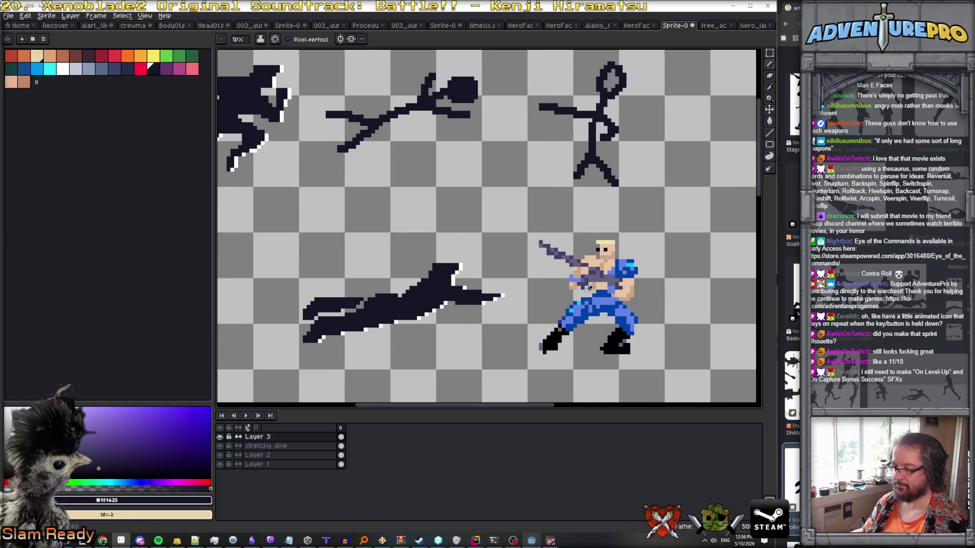
key("g")
left_click(597, 260)
left_click(627, 265)
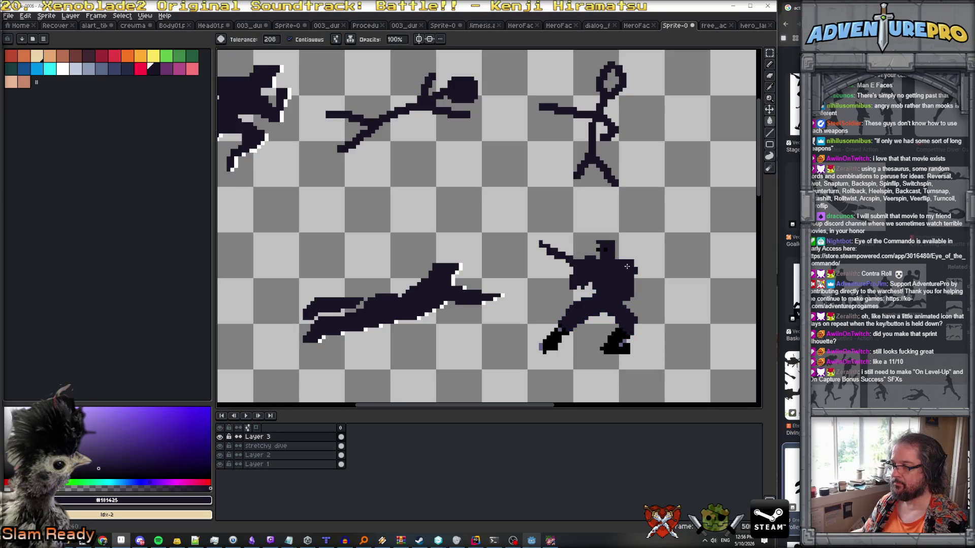
left_click(558, 331)
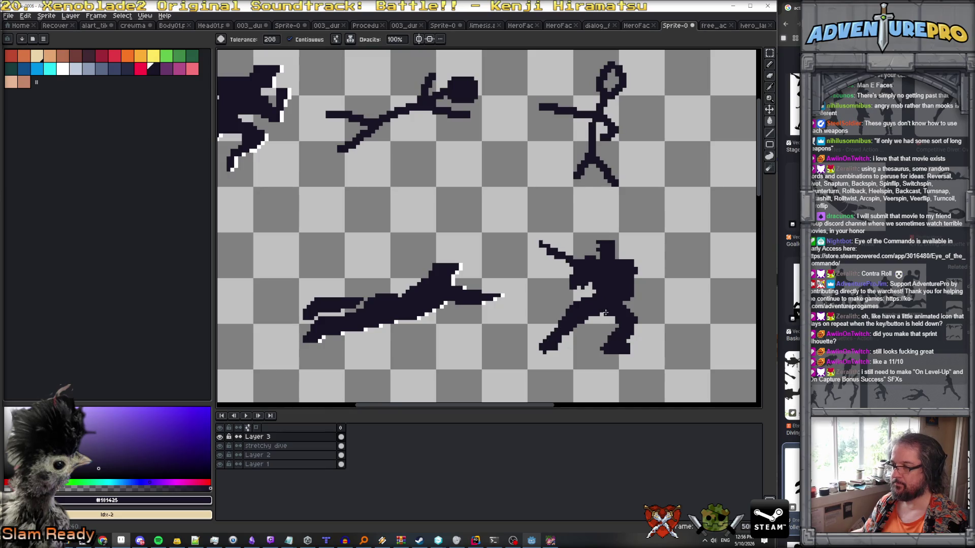
Paint a white pixel edge along the hero silhouette's left side.
scroll(608, 284, "down", 2)
scroll(606, 246, "up", 3)
key("b")
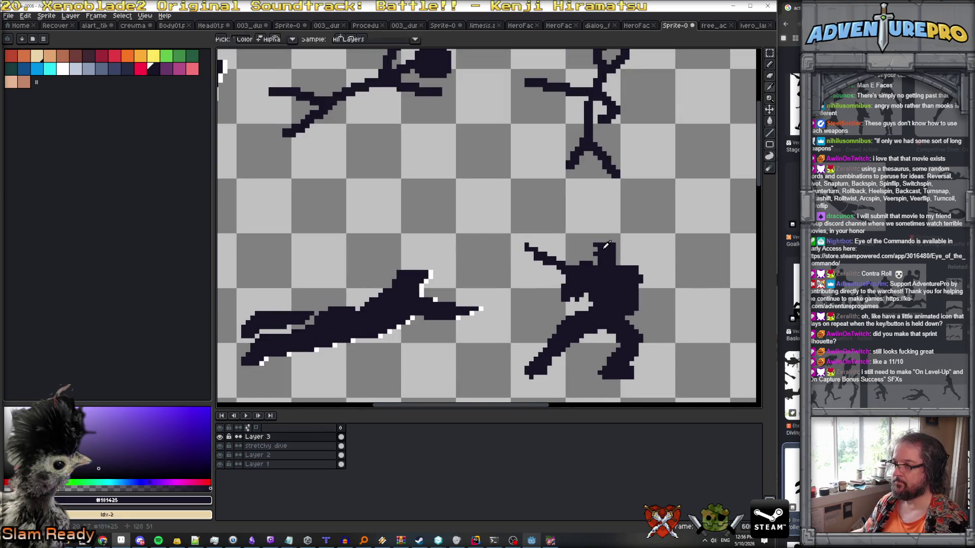
scroll(594, 247, "down", 2)
scroll(604, 244, "up", 1)
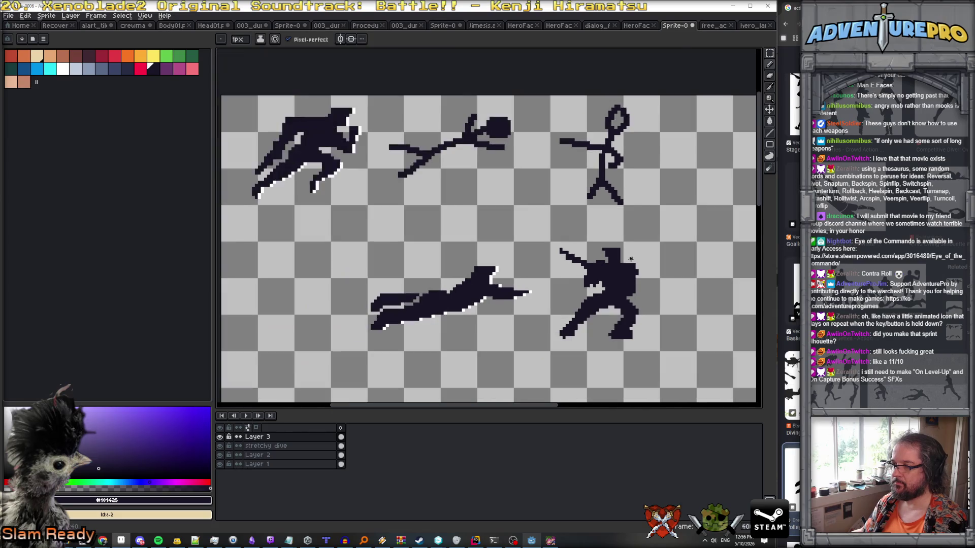
scroll(594, 290, "up", 1)
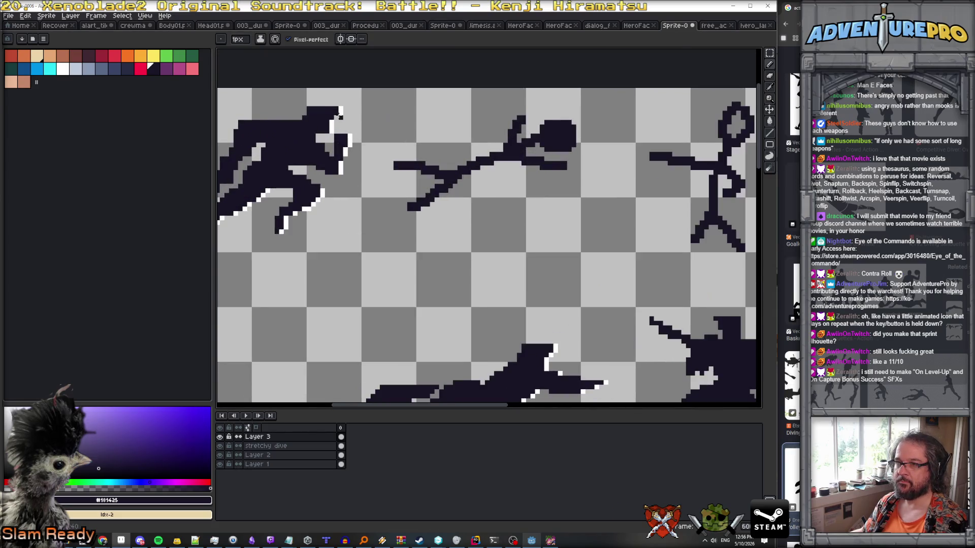
key("x")
scroll(654, 332, "up", 1)
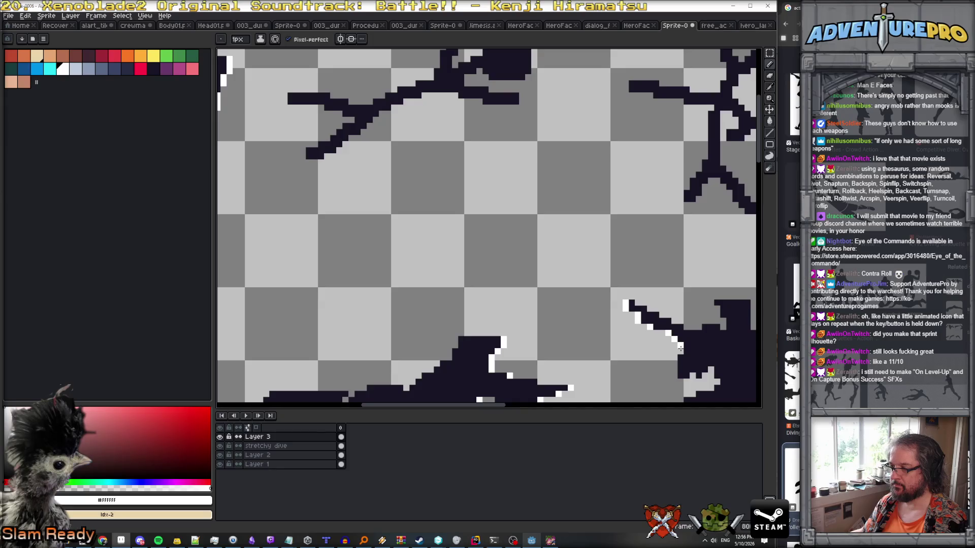
left_click_drag(674, 358, 674, 375)
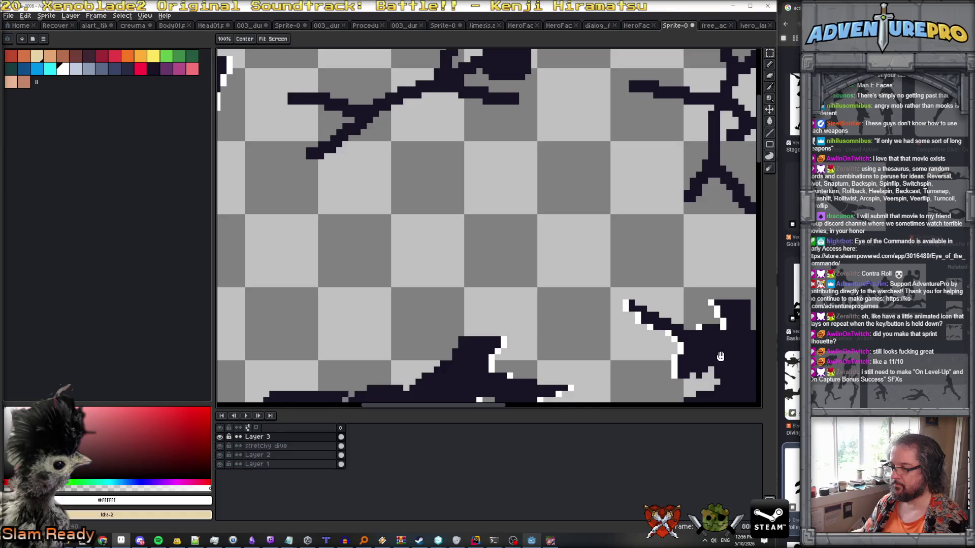
left_click_drag(723, 321, 598, 235)
left_click_drag(590, 297, 586, 289)
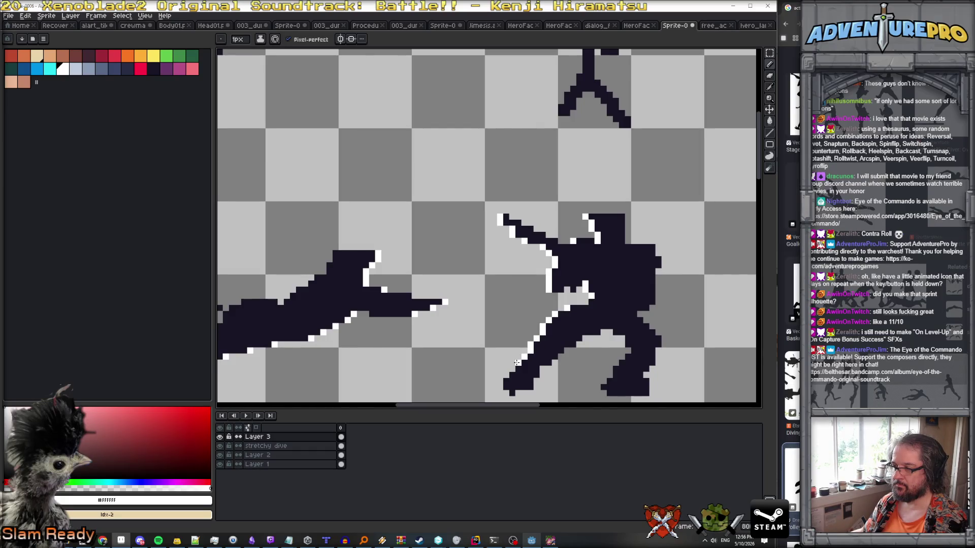
Tidy the hero's lower-left foot by erasing and redrawing dark pixels, then revisit the hero sprite.
key("e")
left_click_drag(523, 394, 497, 391)
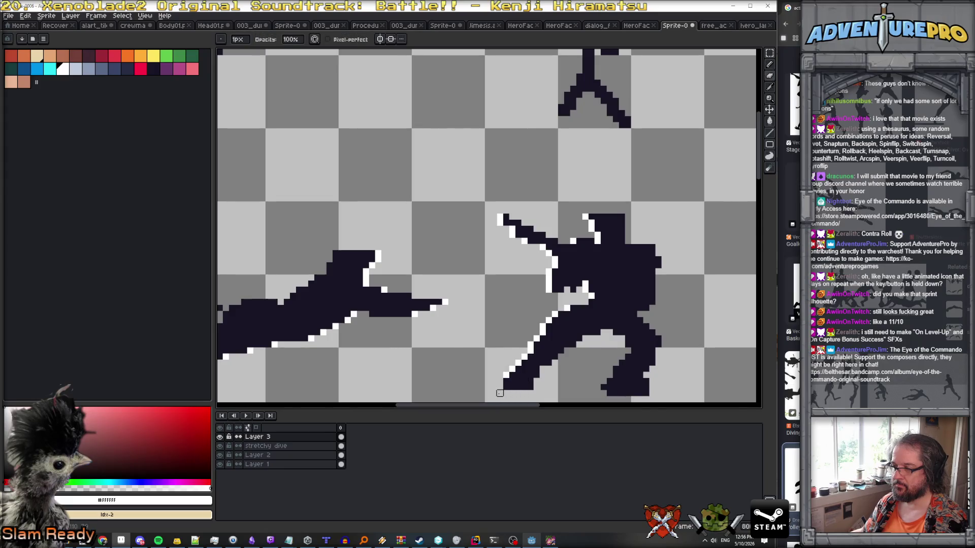
key("b")
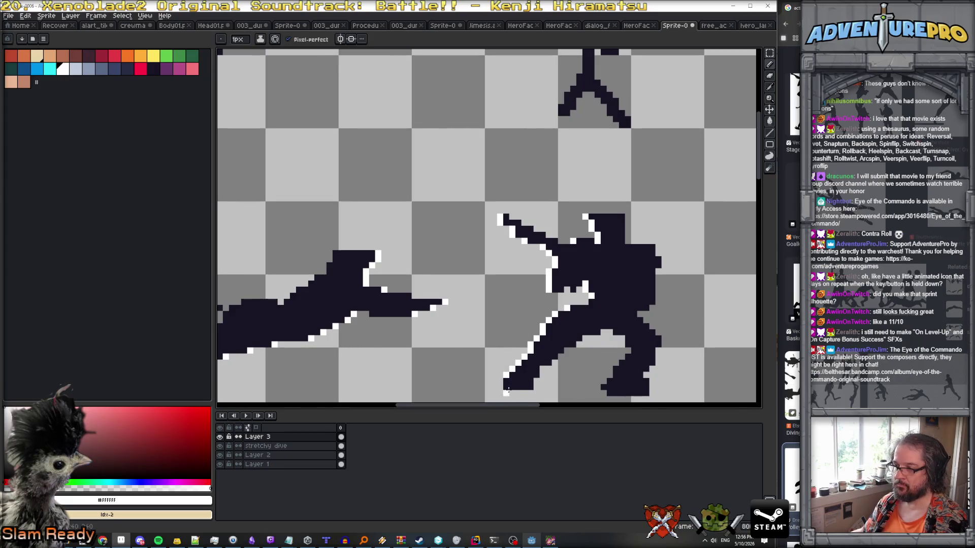
left_click(513, 385, "alt")
left_click(501, 382)
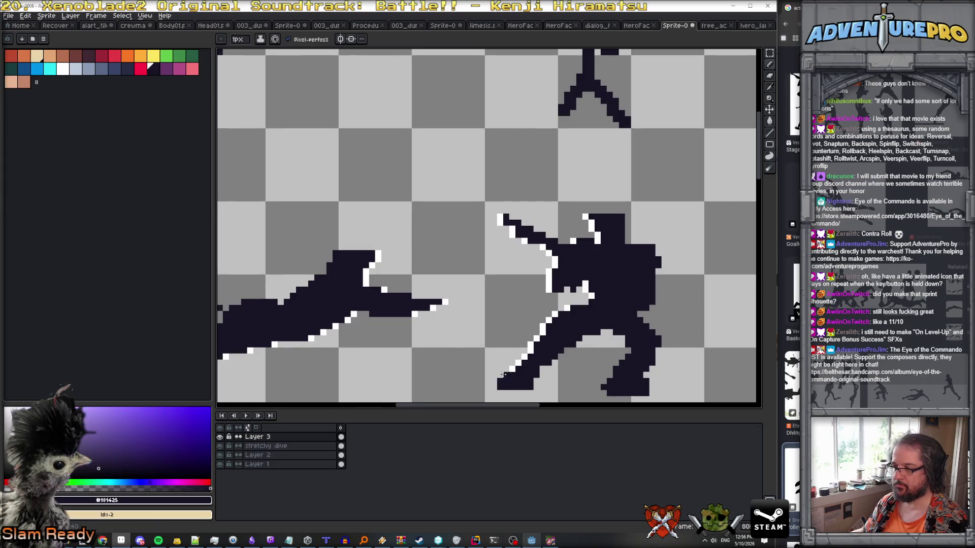
left_click(504, 375, "alt")
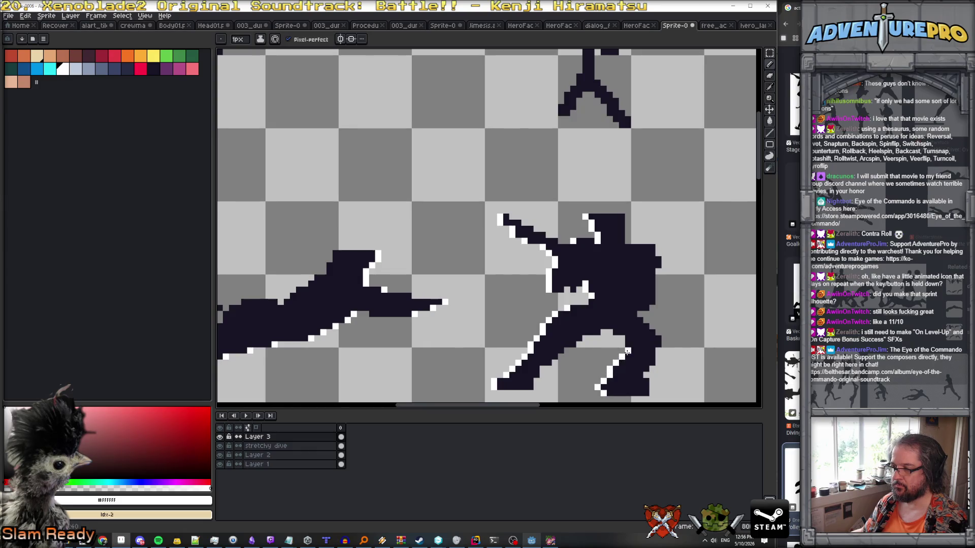
key("e")
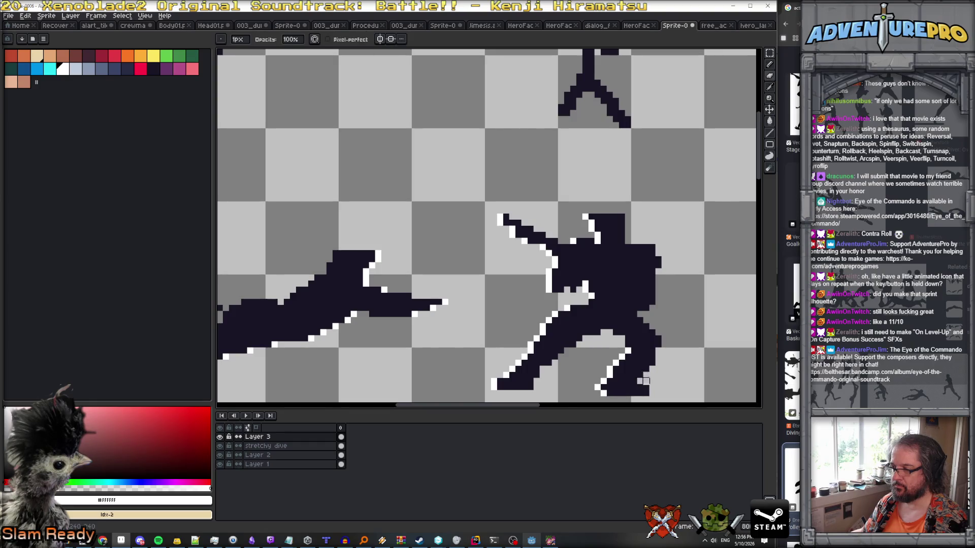
key("i")
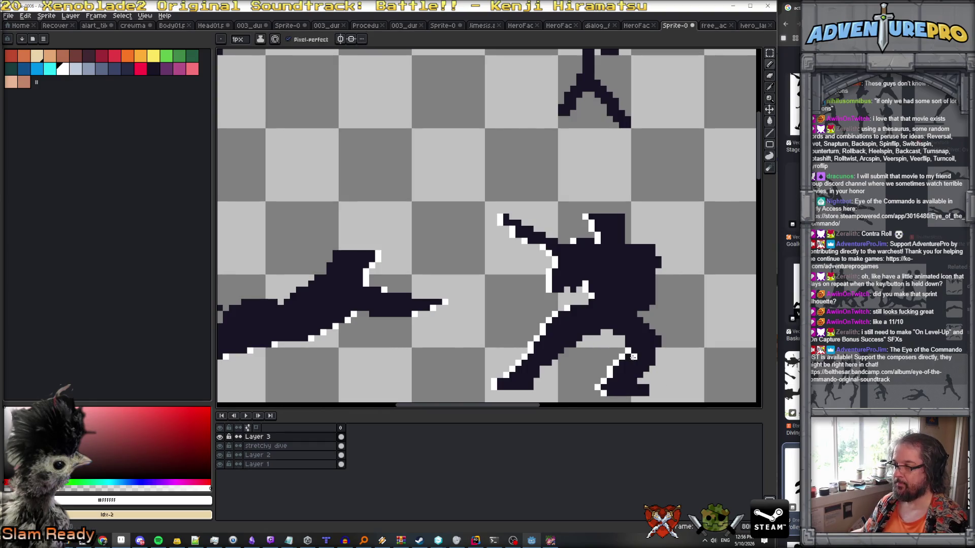
key("b")
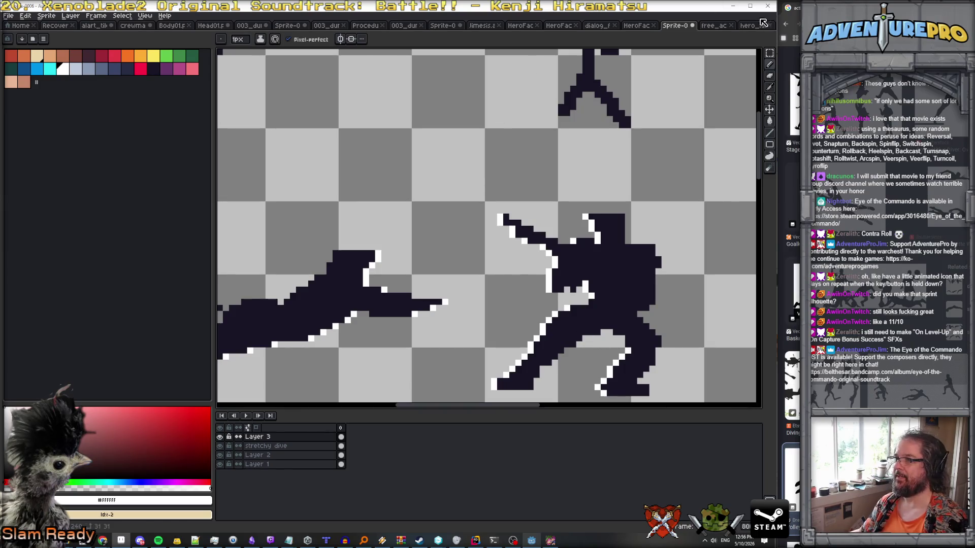
left_click(759, 25)
left_click(710, 26)
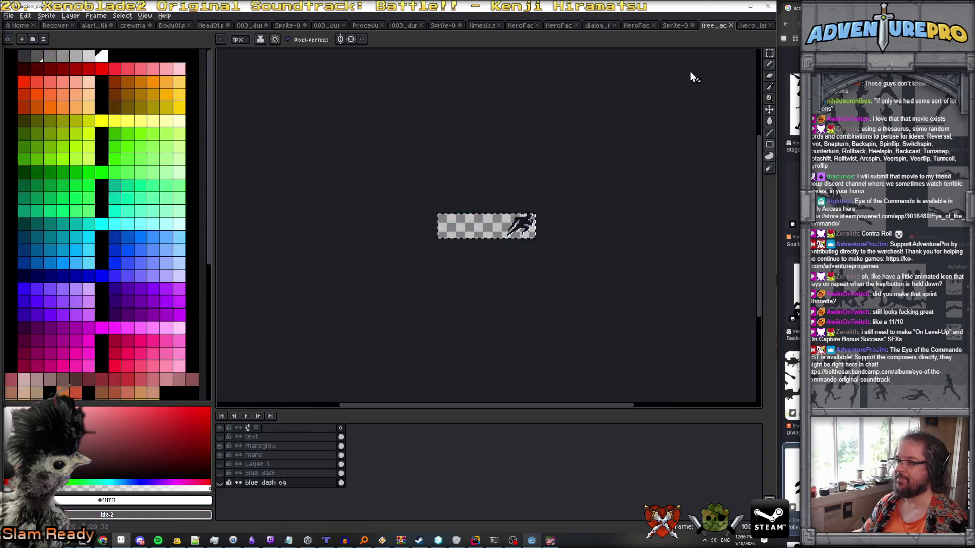
Hide the stick-figure layer and rename Layer 3 to 'face left'.
left_click(670, 25)
scroll(659, 204, "up", 2)
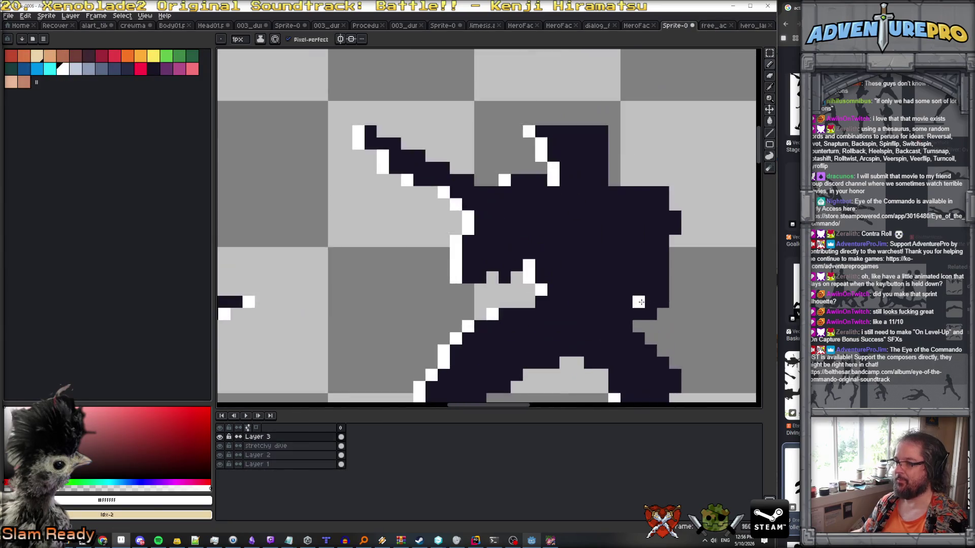
scroll(635, 337, "down", 3)
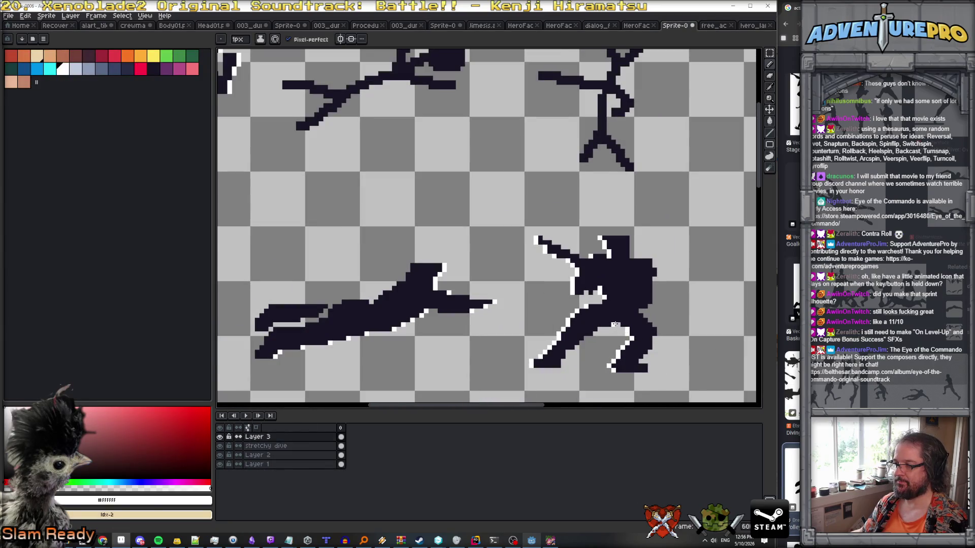
scroll(650, 279, "down", 1)
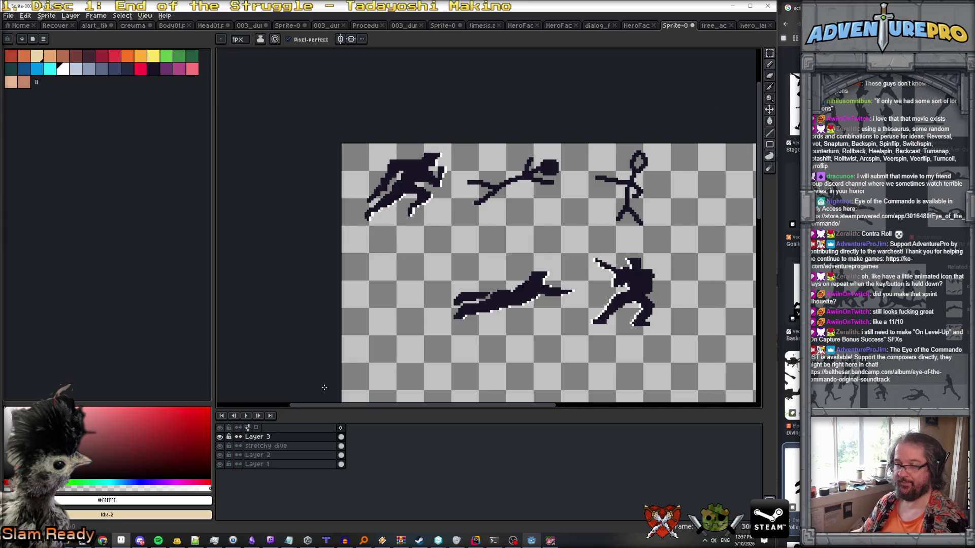
left_click(220, 455)
left_click(289, 439)
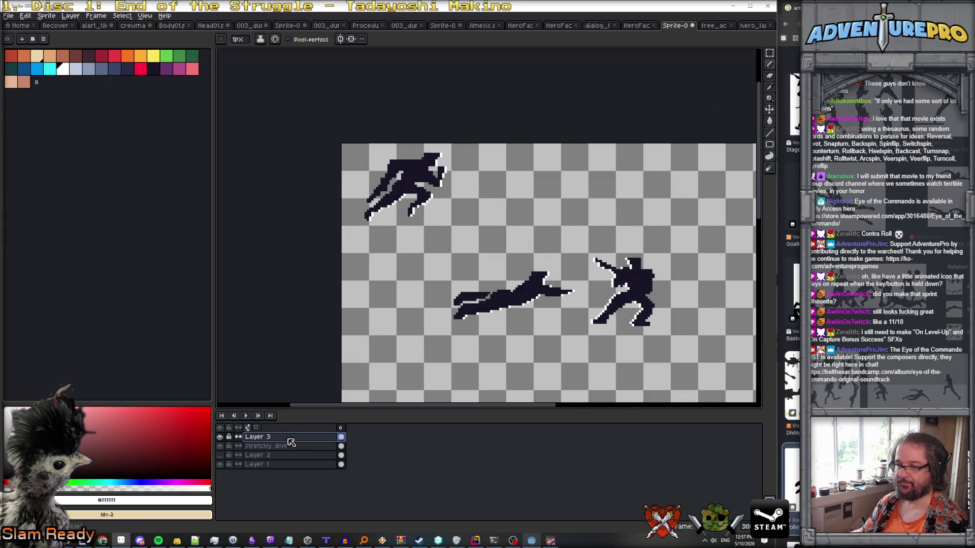
type("eft")
key("Return")
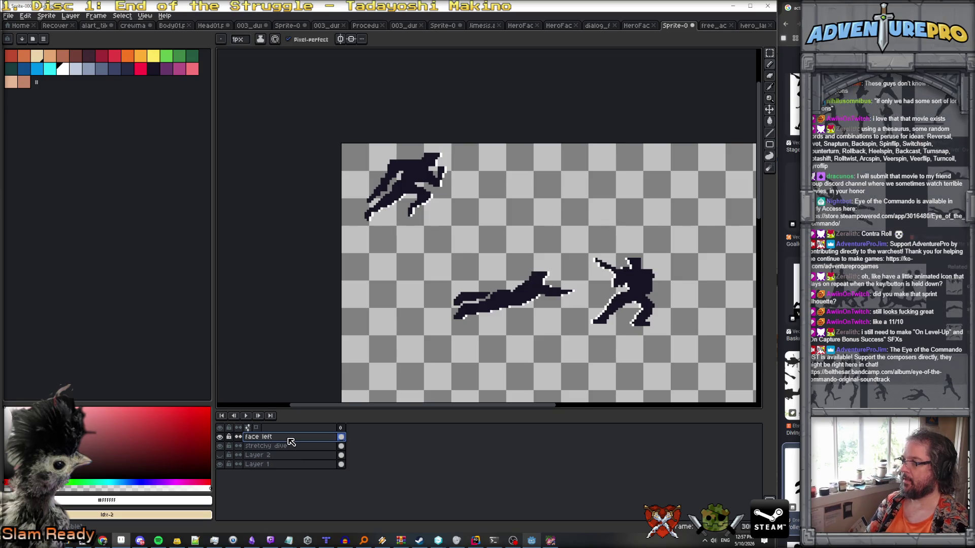
Move the face left, stretchy dive and first figure layers into one aligned top row.
left_click(770, 109)
left_click_drag(625, 303, 627, 195)
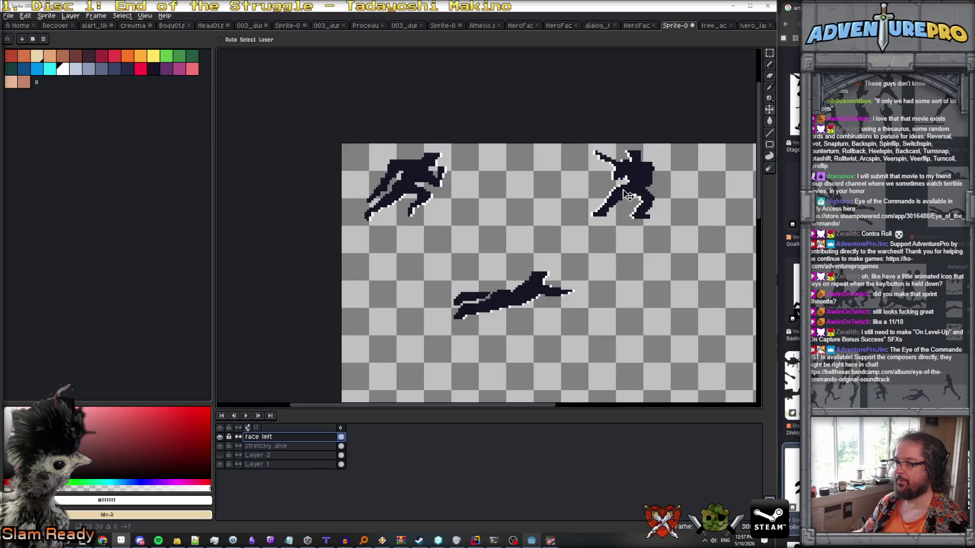
left_click(283, 445)
mouse_move(503, 303)
left_mouse_down()
mouse_move(515, 196)
mouse_move(507, 202)
left_mouse_up()
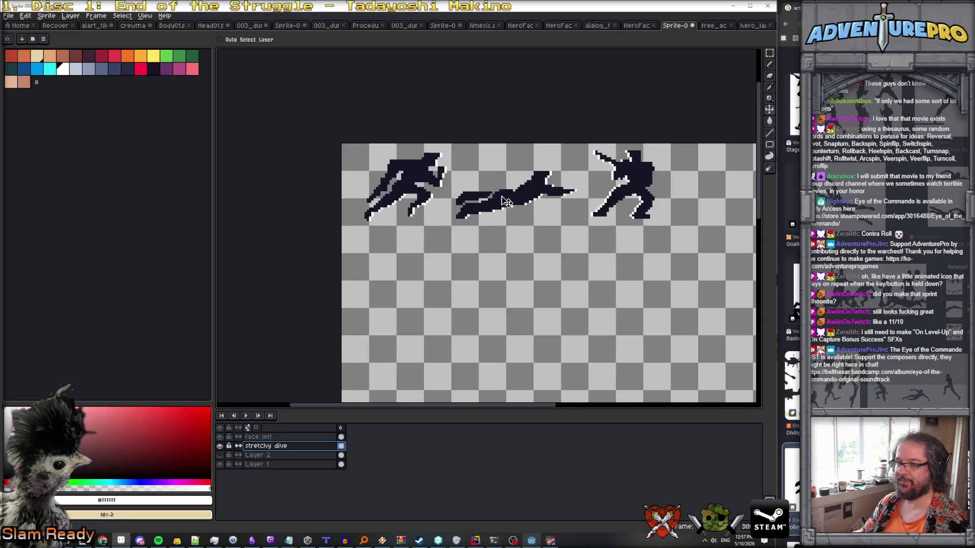
scroll(426, 218, "up", 1)
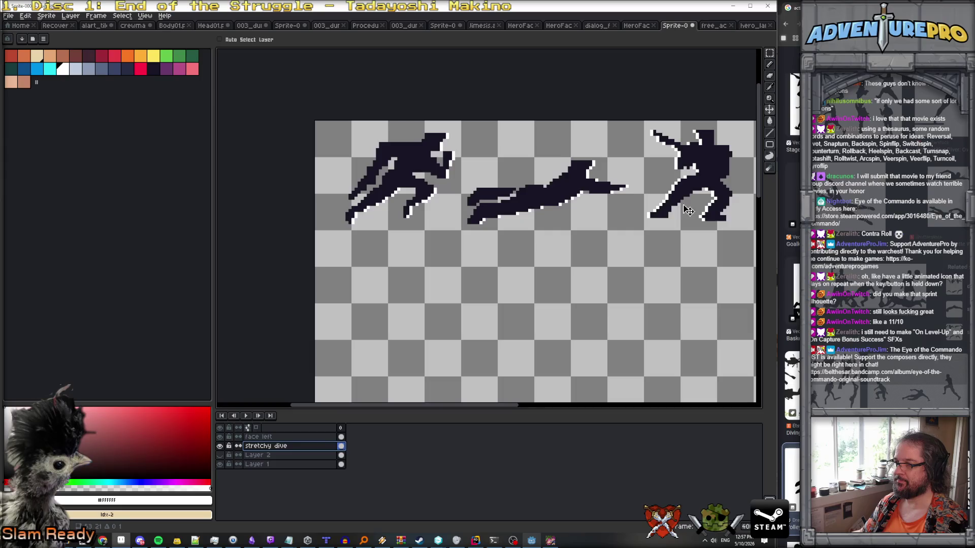
left_click_drag(688, 207, 702, 188)
left_click(294, 436)
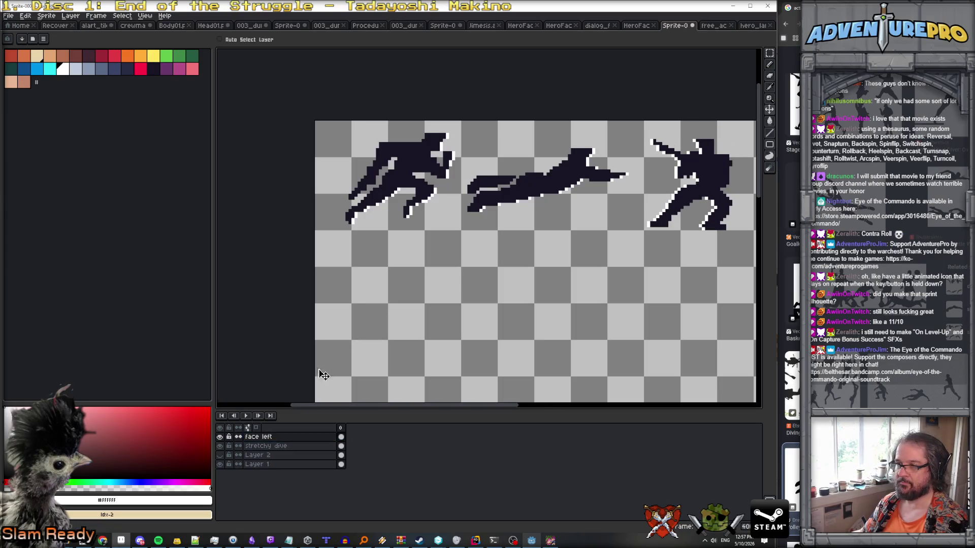
left_click(264, 464)
left_click_drag(413, 208, 413, 213)
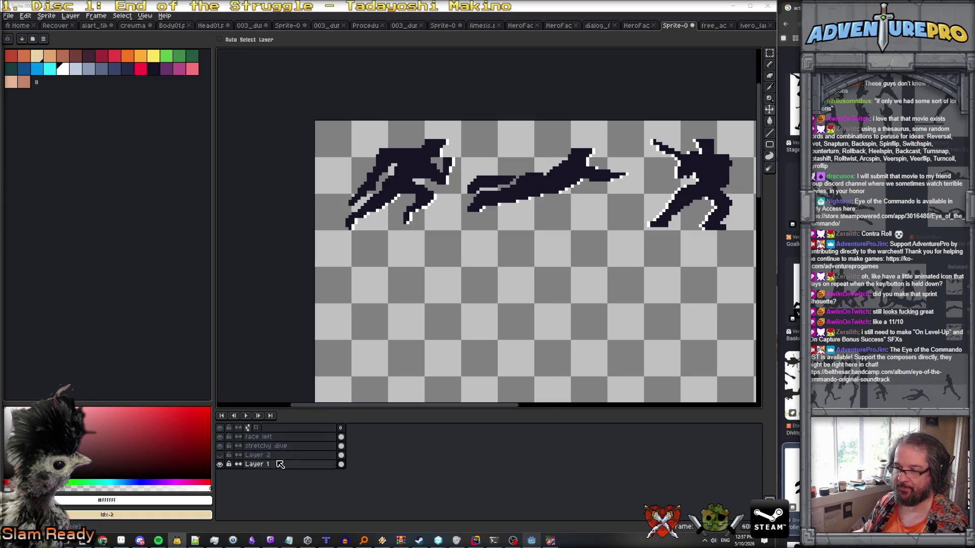
scroll(511, 317, "down", 1)
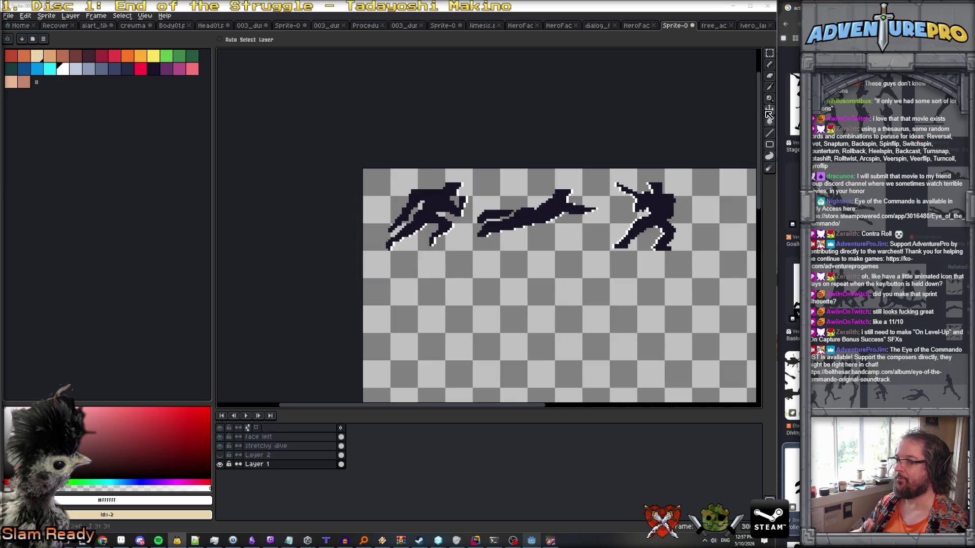
Draw a rectangular marquee around the row of three silhouettes.
left_click(770, 52)
mouse_move(363, 169)
left_mouse_down()
mouse_move(614, 248)
mouse_move(692, 253)
left_mouse_up()
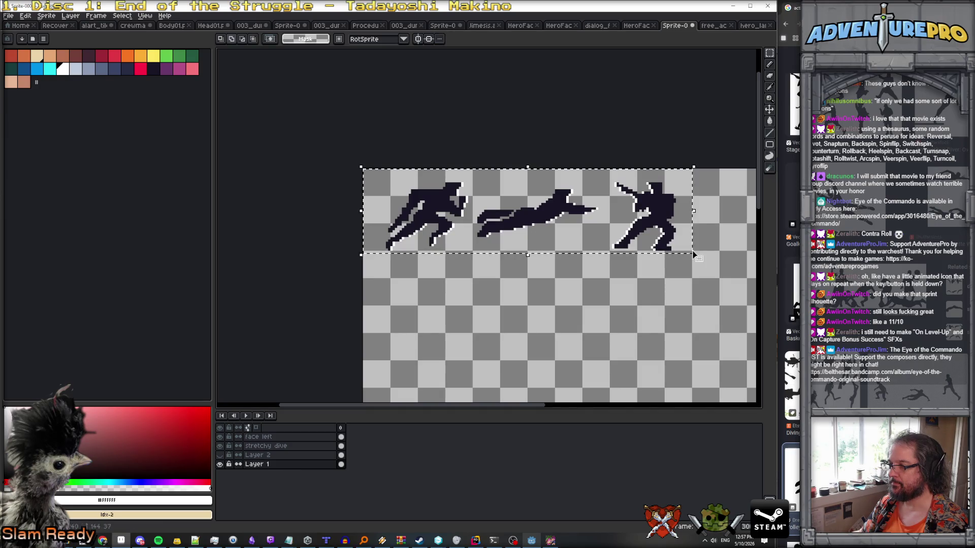
left_click(379, 252)
mouse_move(364, 249)
left_mouse_down()
mouse_move(653, 190)
mouse_move(693, 168)
left_mouse_up()
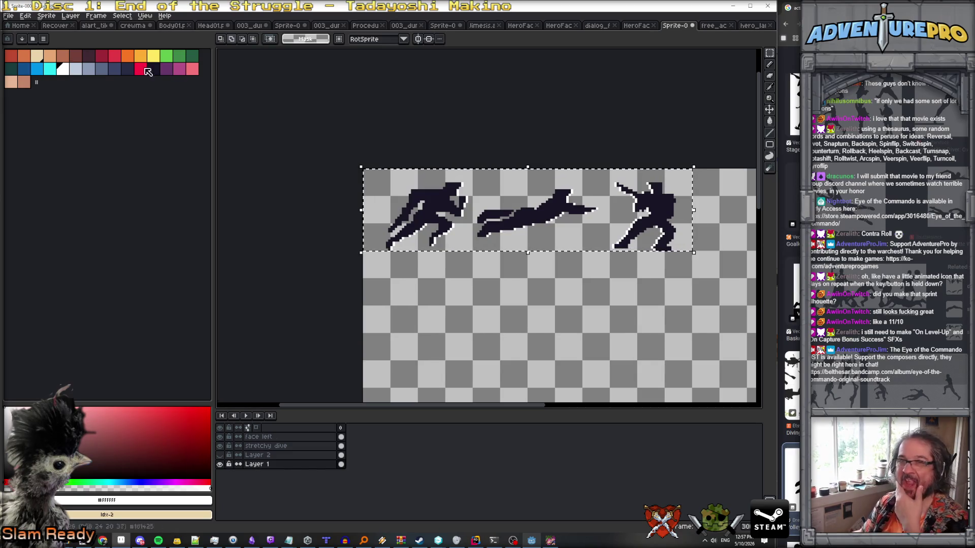
Create a new 36px-tall sprite and paste the three figures into it.
left_click(8, 16)
left_click(20, 27)
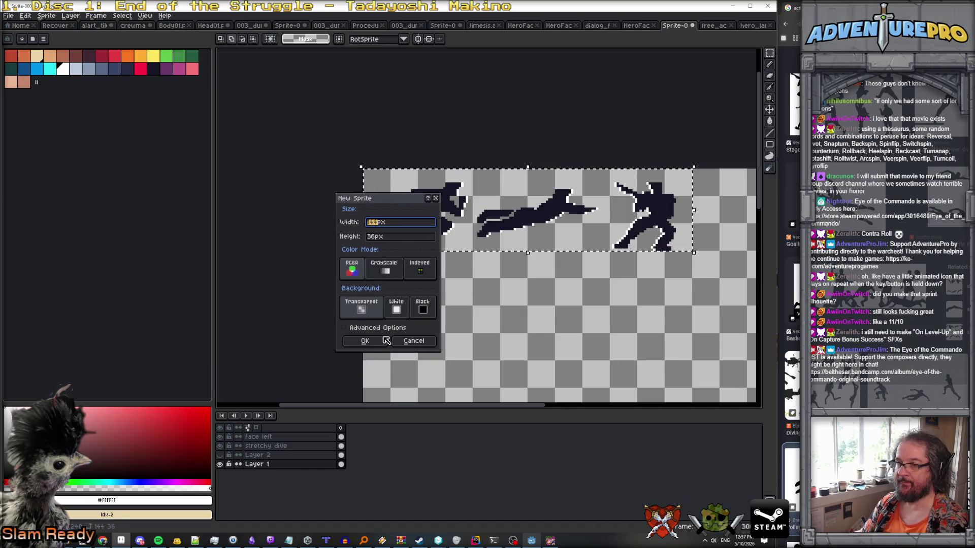
left_click(372, 341)
key("ctrl+v")
left_click(277, 437)
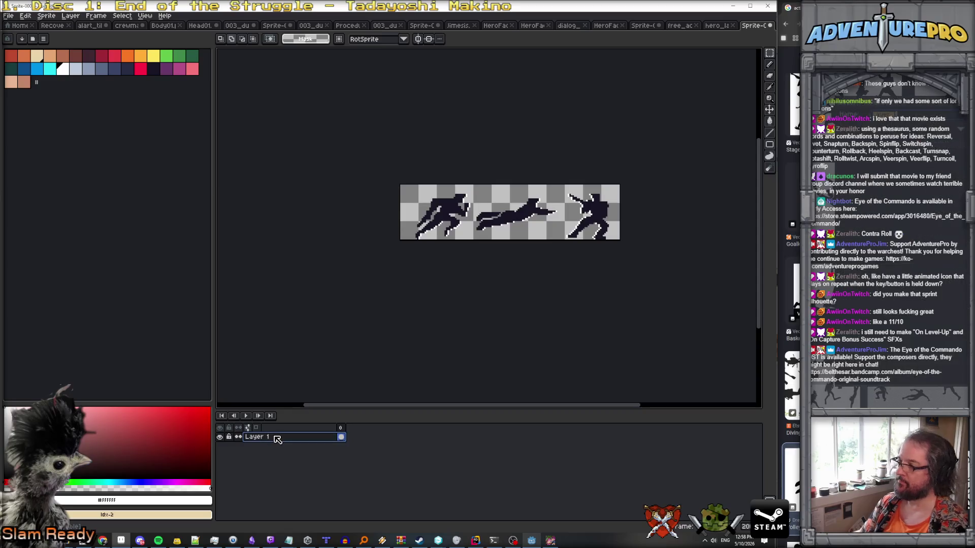
Rename Layer 1 to 'mens' and add a new empty layer beneath it.
double_click(276, 438)
type("mens")
key("Return")
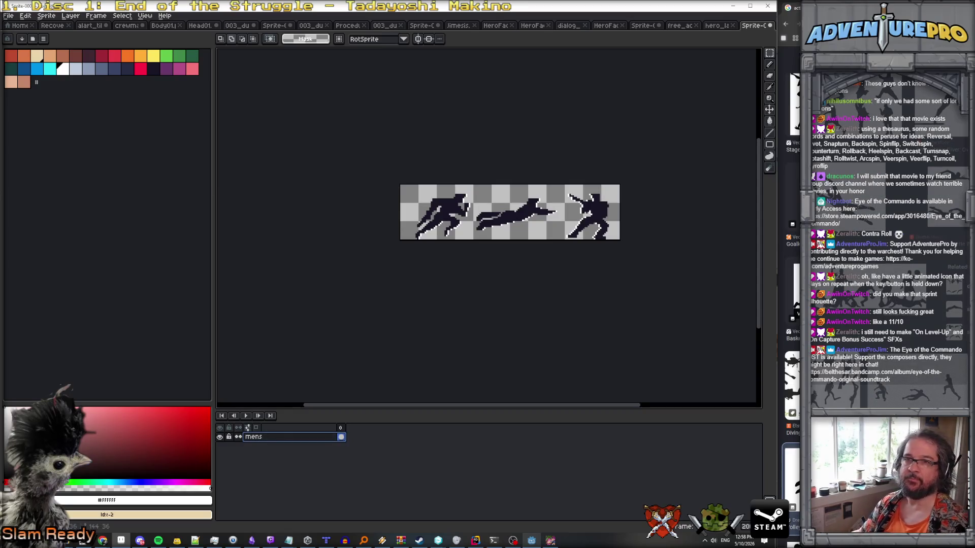
left_click(70, 16)
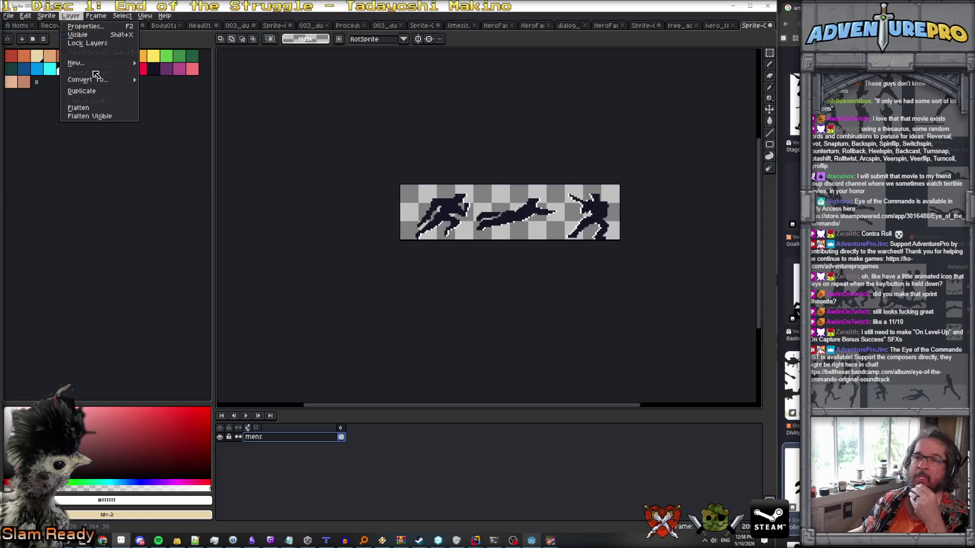
mouse_move(96, 65)
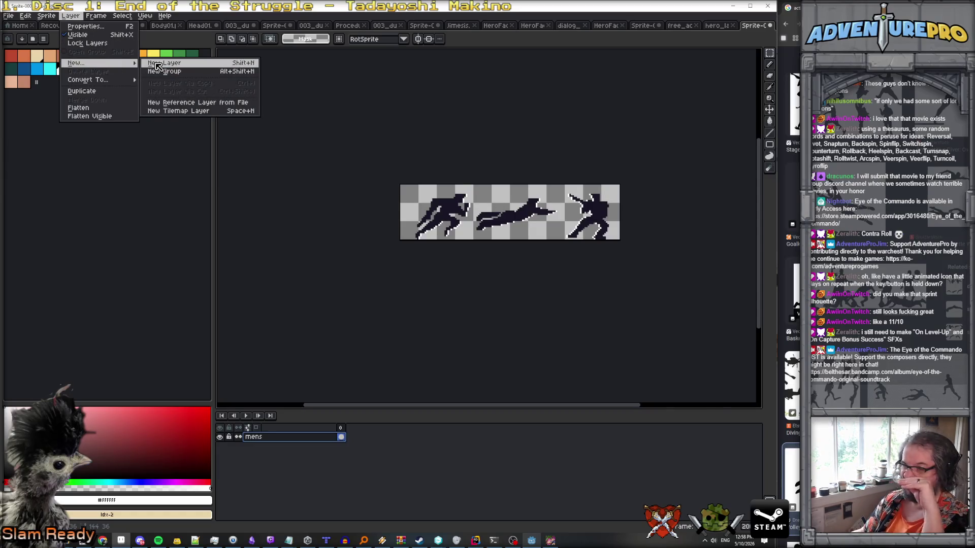
left_click(158, 63)
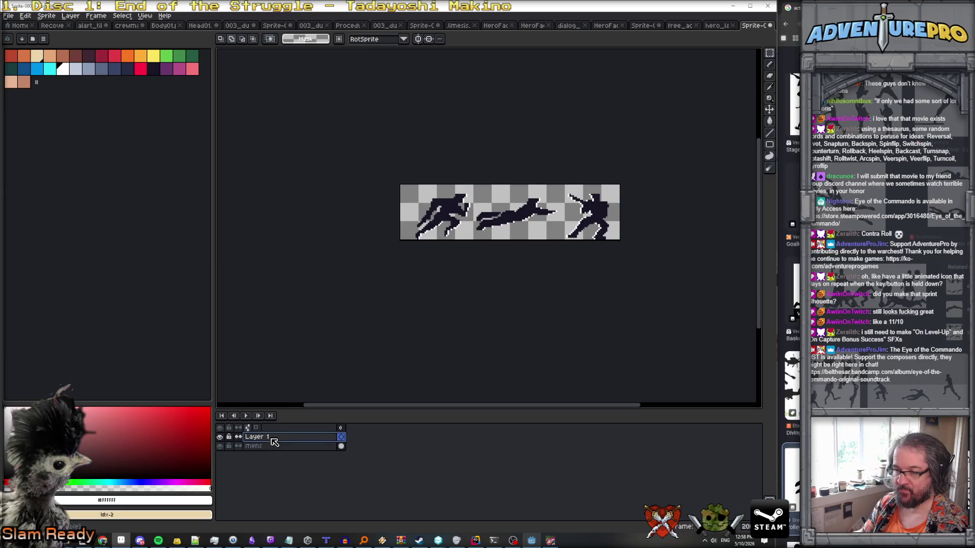
left_click_drag(281, 457, 279, 455)
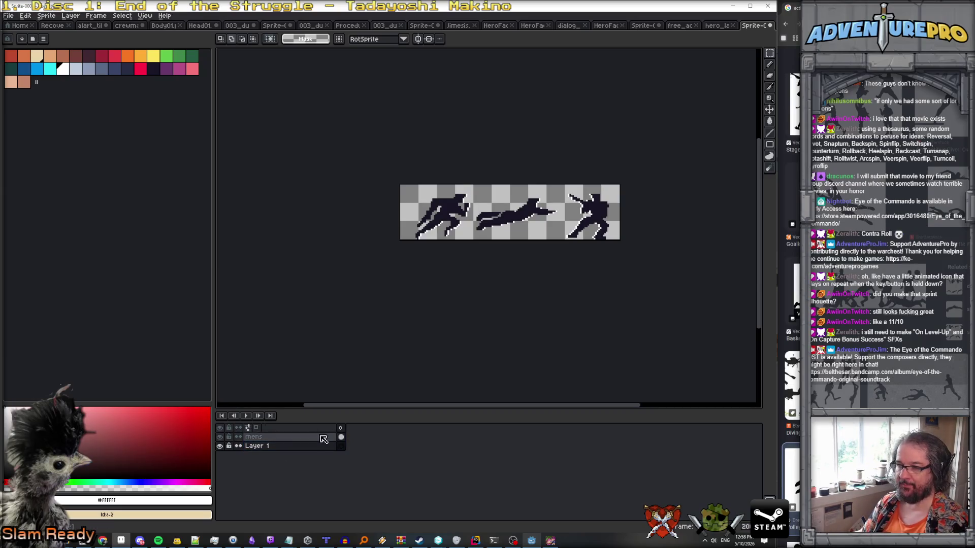
scroll(476, 266, "up", 3)
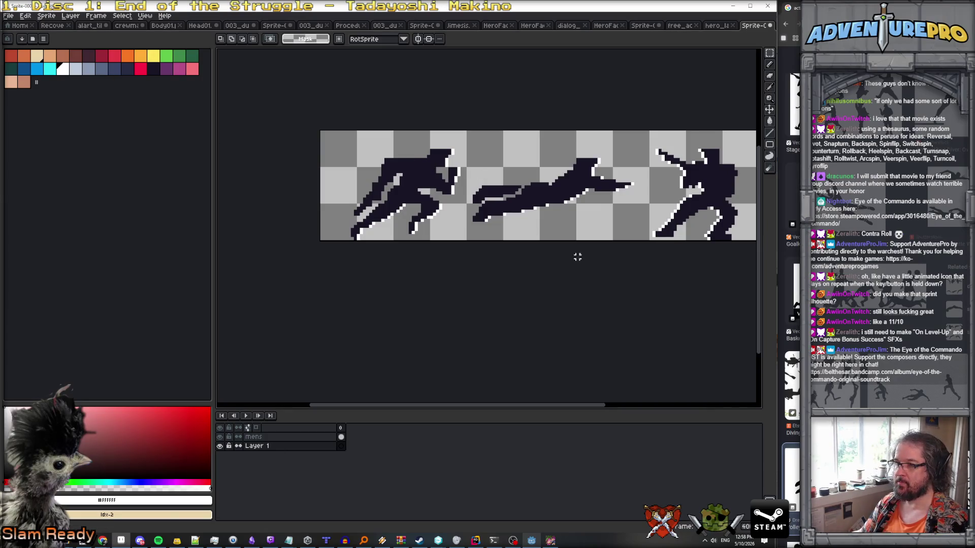
Extend the animation to three frames.
left_click(340, 428)
key("alt+n")
key("alt+n")
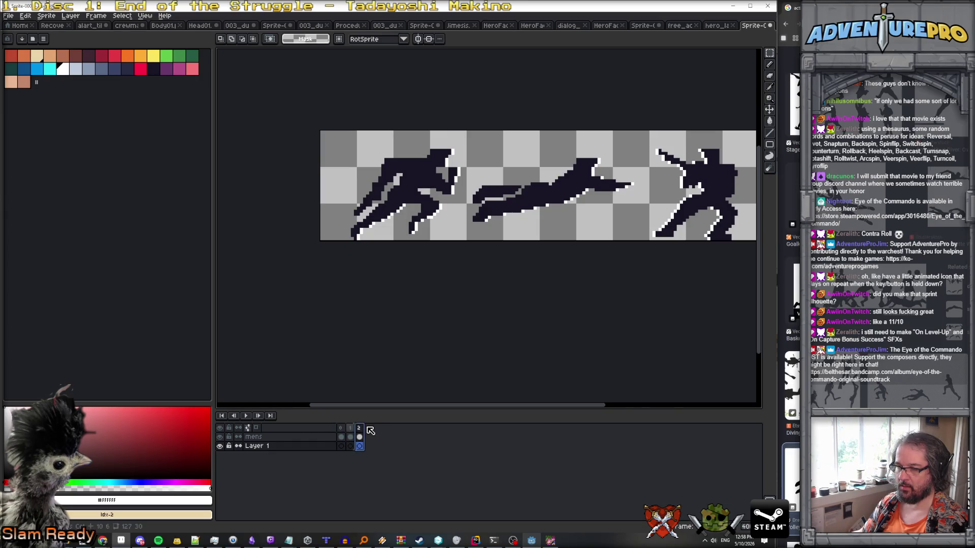
left_click(343, 438)
scroll(559, 192, "up", 1)
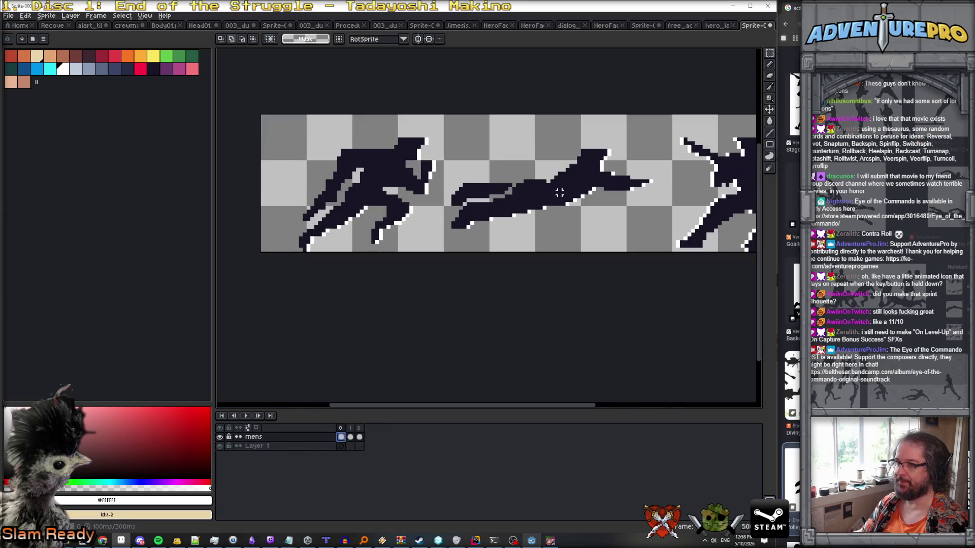
Pick dark #181425 at lowered opacity, then take the Paint Bucket and Magic Wand tools.
key("b")
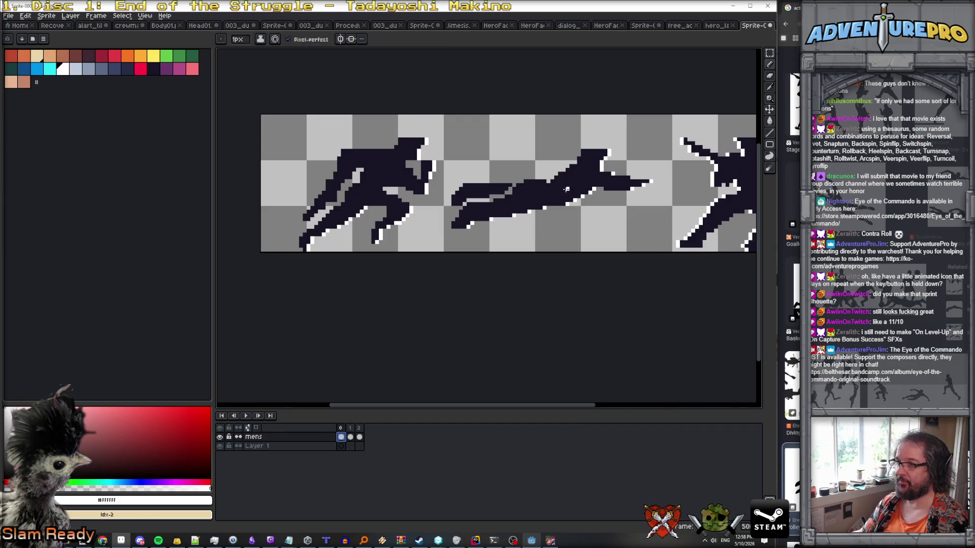
left_click(567, 193, "alt")
left_click(102, 488)
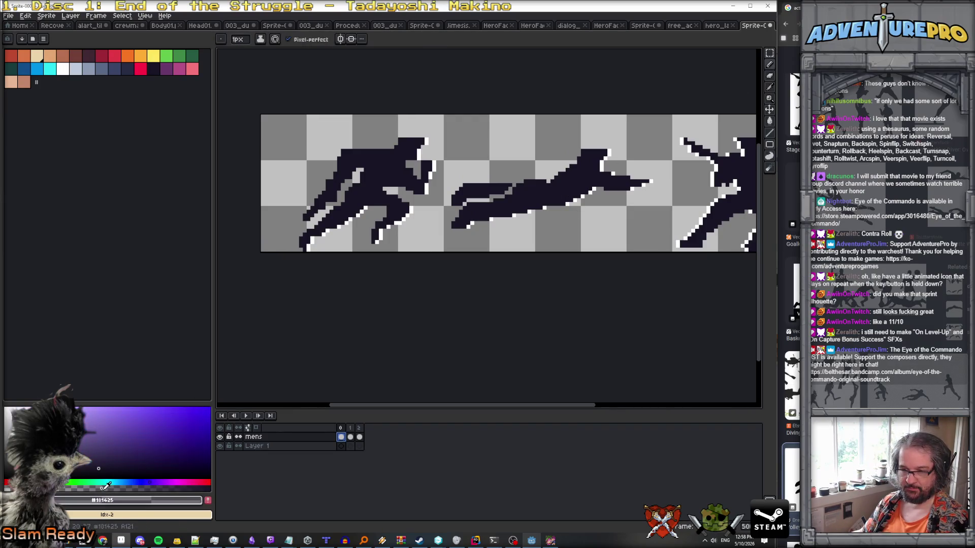
key("g")
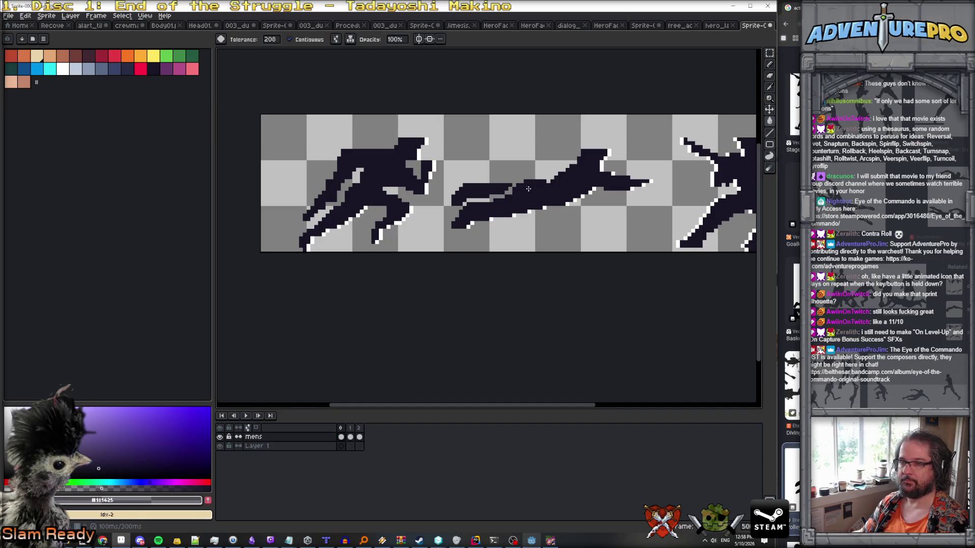
left_click(767, 56)
left_click(757, 53)
Magic-wand select the dive and hero figures, trying a delete and undoing it.
left_click(624, 184)
left_click(721, 167, "shift")
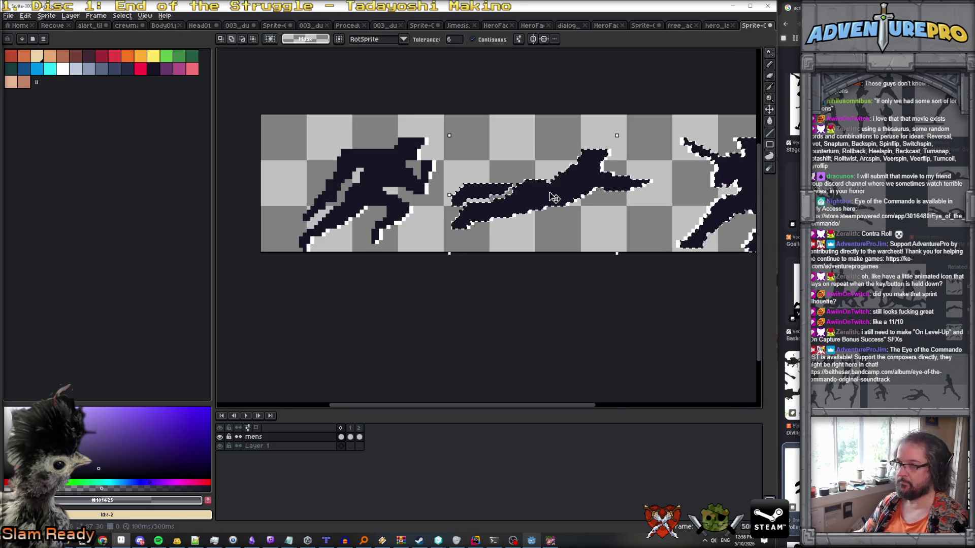
key("g")
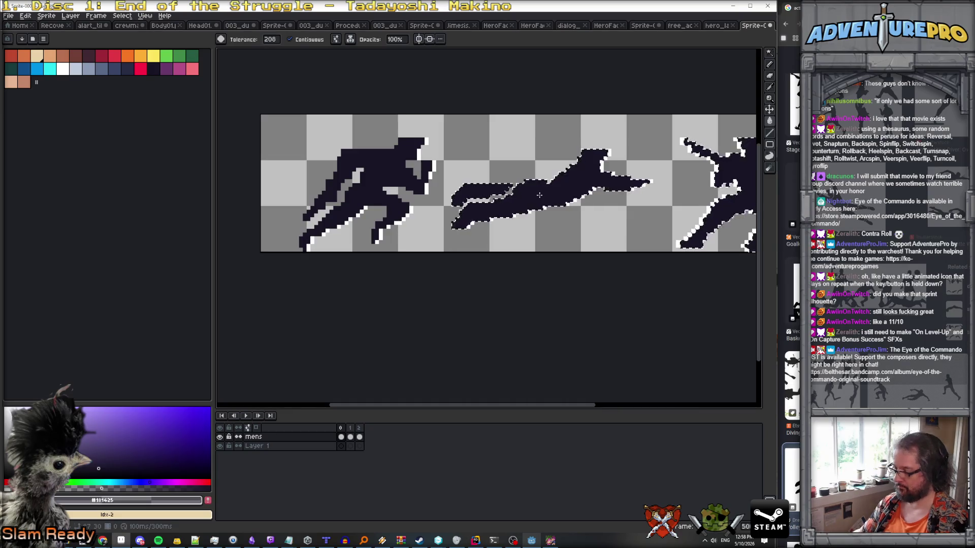
key("Delete")
key("ctrl+z")
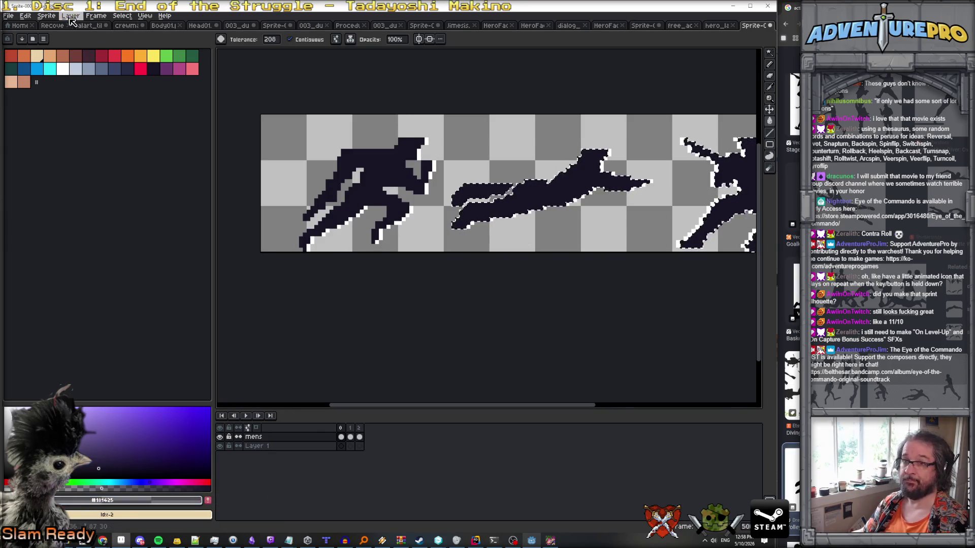
Add a new Layer 2 and toggle the mens layer off, on, then off again.
left_click(70, 15)
mouse_move(94, 63)
left_click(176, 68)
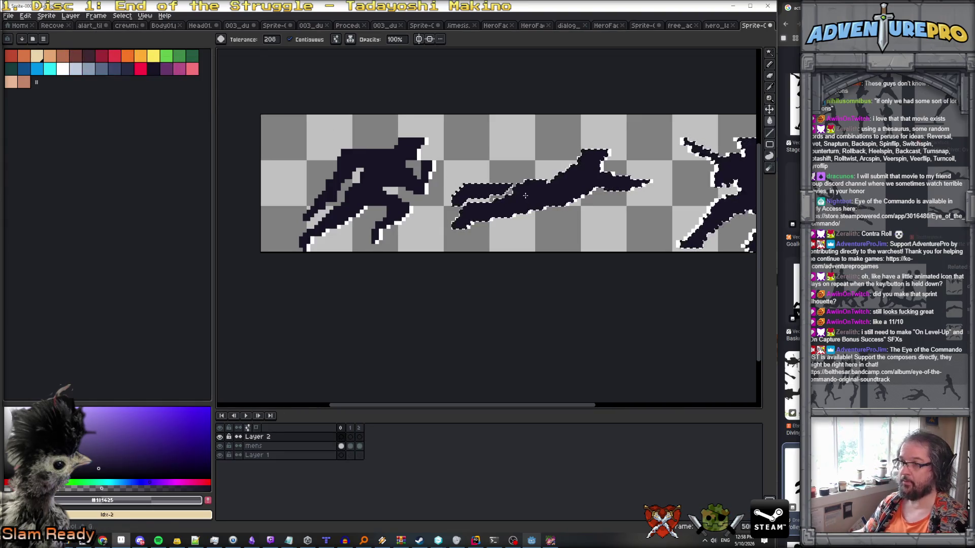
left_click(219, 446)
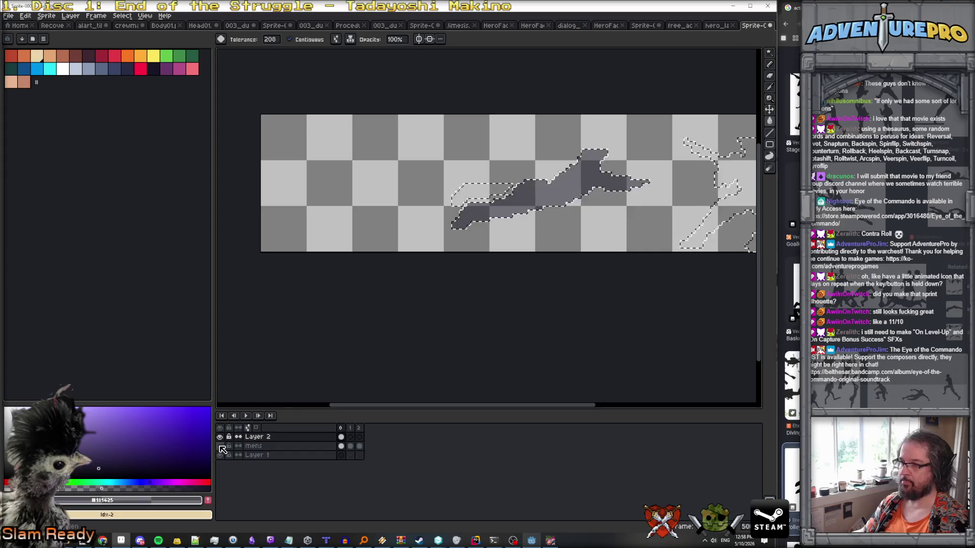
left_click(221, 447)
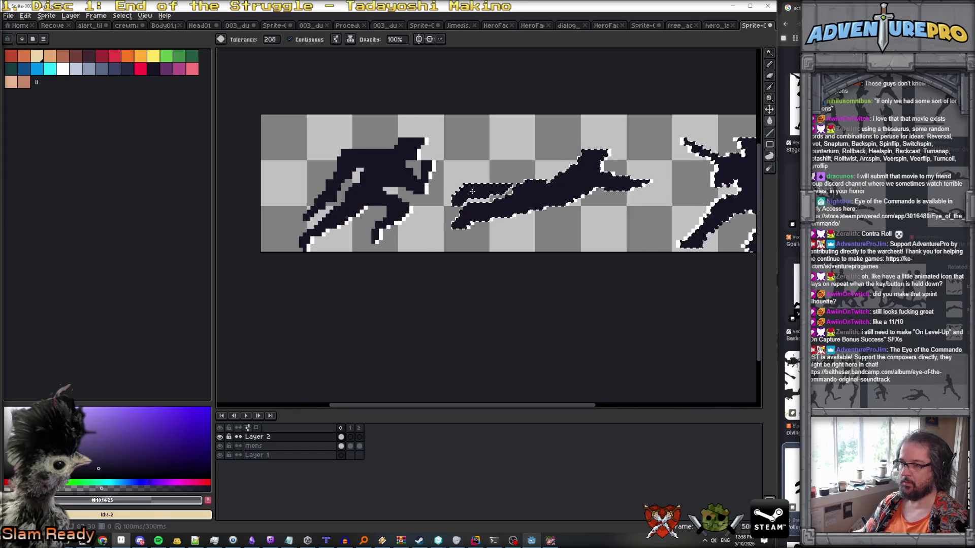
left_click(221, 446)
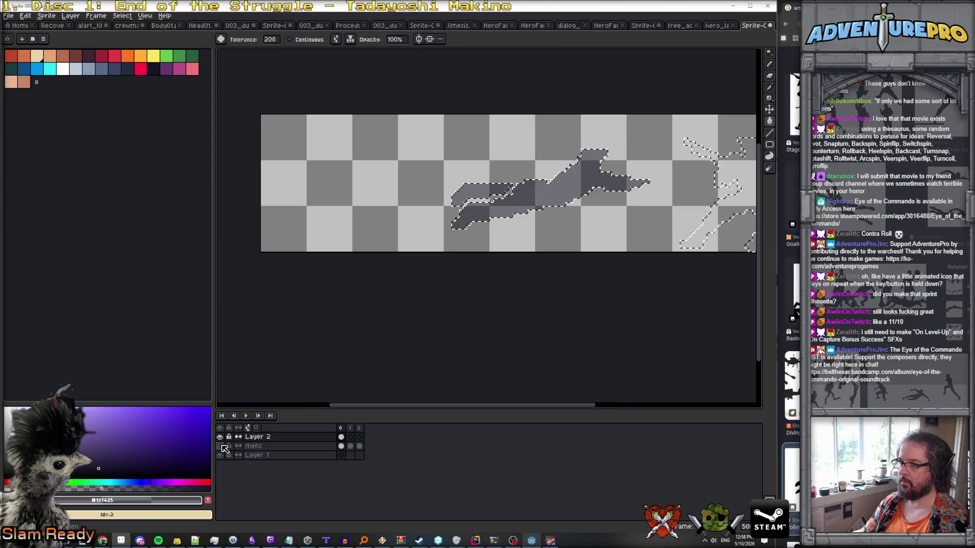
Show and select the mens layer, then delete the dark dive and hero silhouettes.
scroll(731, 173, "right", 2)
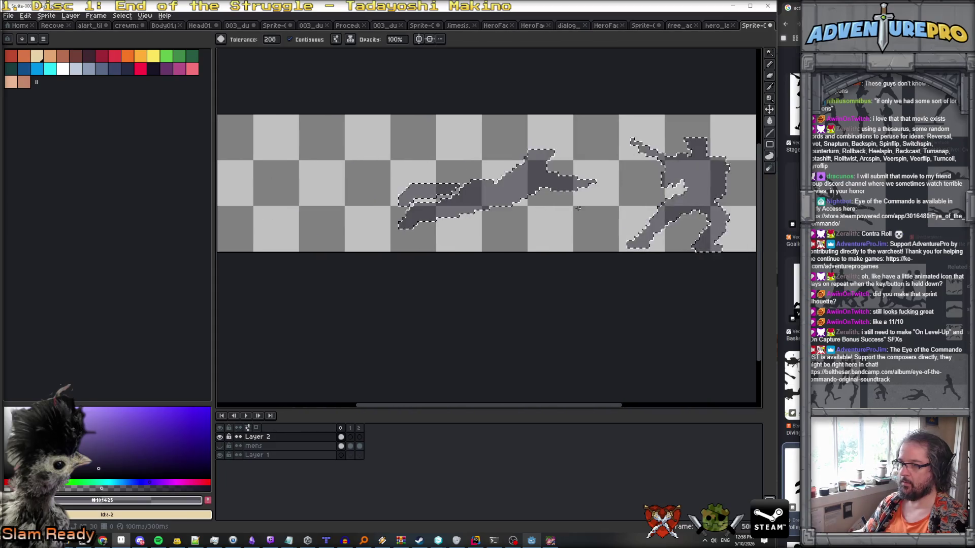
left_click(220, 447)
left_click(268, 447)
key("Delete")
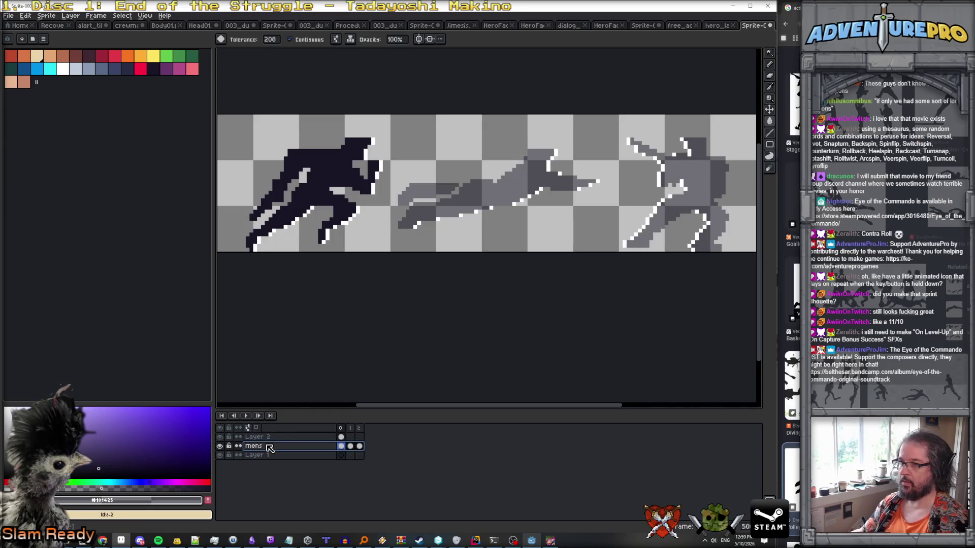
With the Pencil, paint grey over the white edge pixels of the dive and hero figures.
scroll(550, 210, "down", 3)
scroll(550, 210, "up", 2)
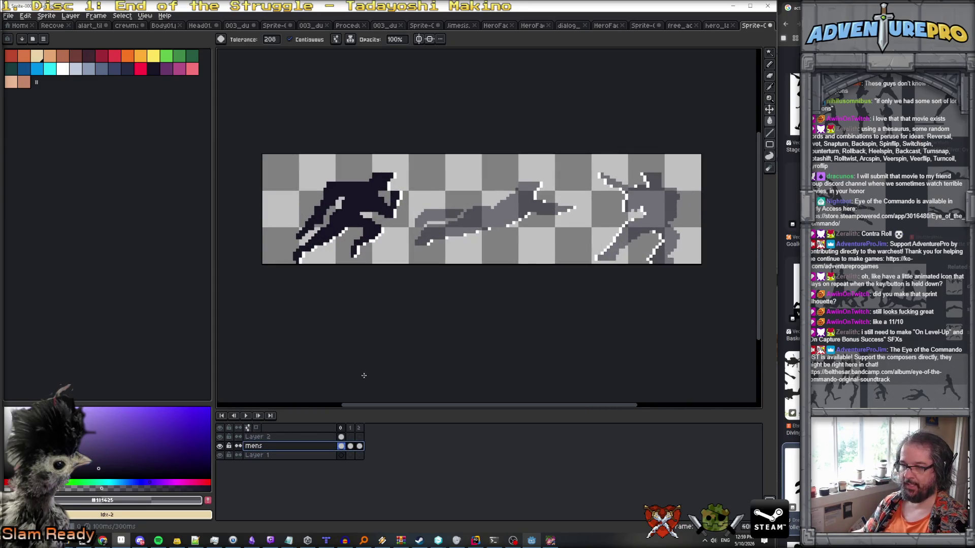
scroll(466, 216, "up", 1)
key("b")
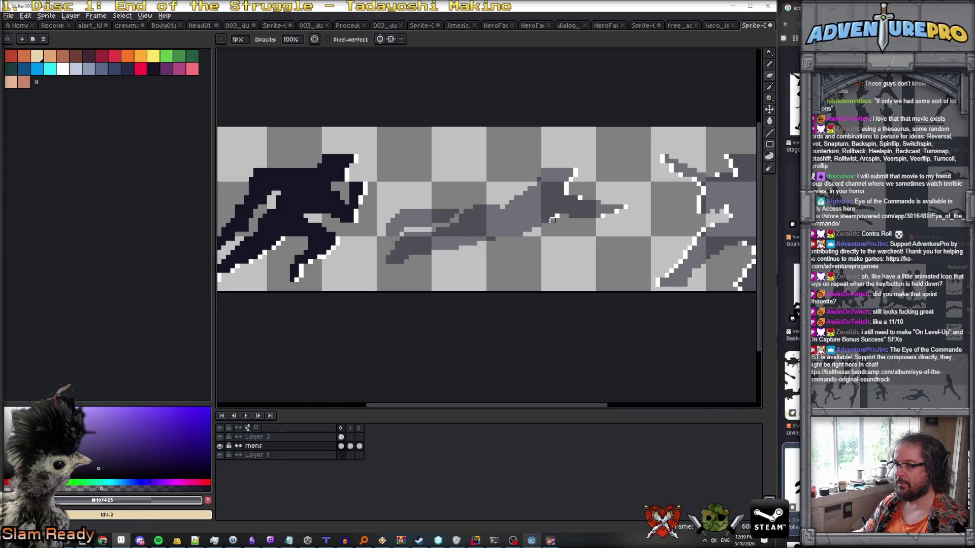
mouse_move(579, 197)
left_mouse_down()
mouse_move(566, 193)
mouse_move(575, 170)
left_mouse_up()
left_click(571, 178)
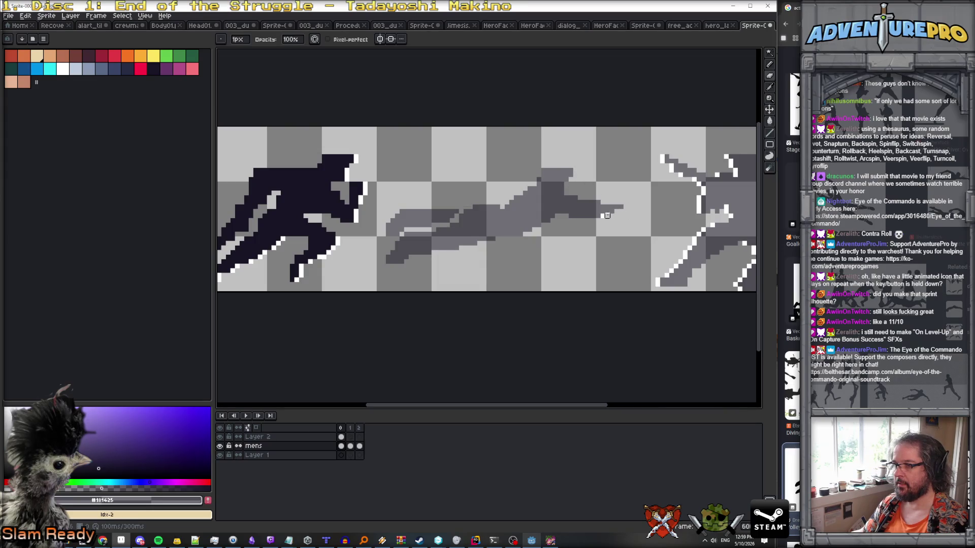
left_click_drag(662, 161, 680, 175)
scroll(570, 162, "right", 3)
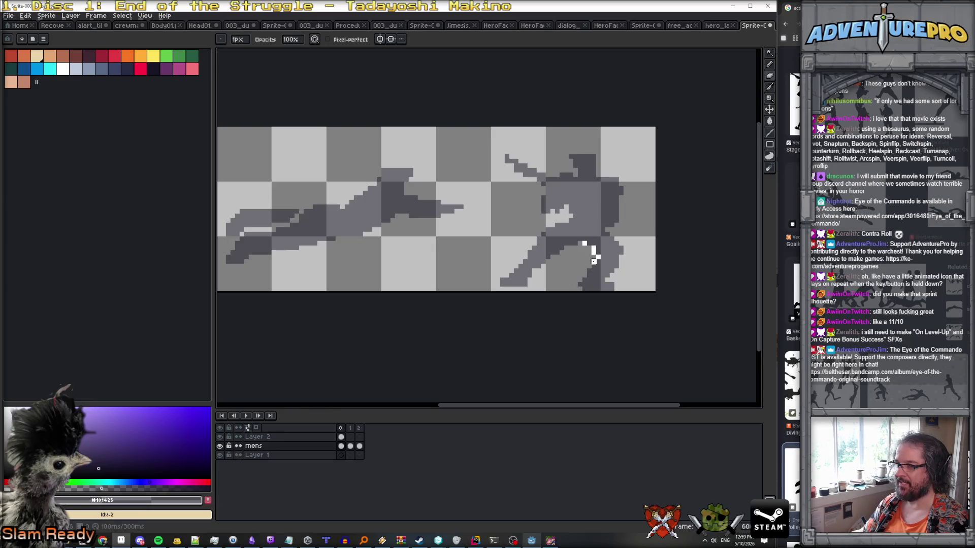
scroll(584, 274, "down", 2)
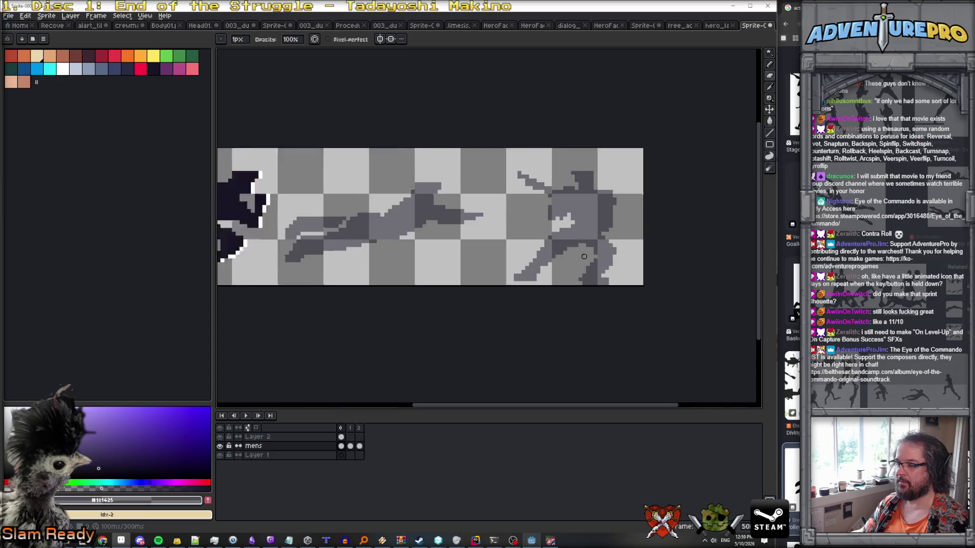
scroll(583, 277, "up", 2)
scroll(561, 271, "up", 1)
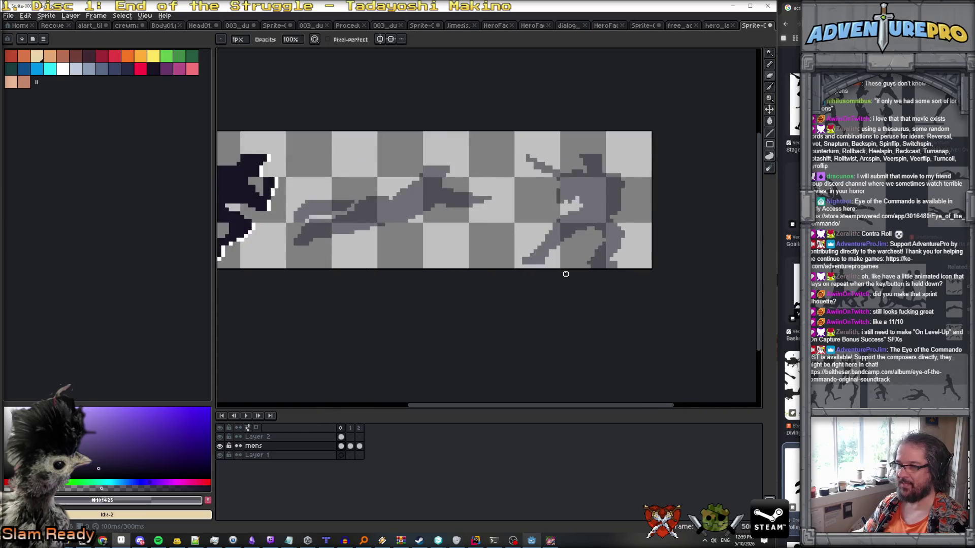
scroll(543, 266, "up", 1)
Switch to the Eraser, check the layer's bounds, and select Layer 2.
key("e")
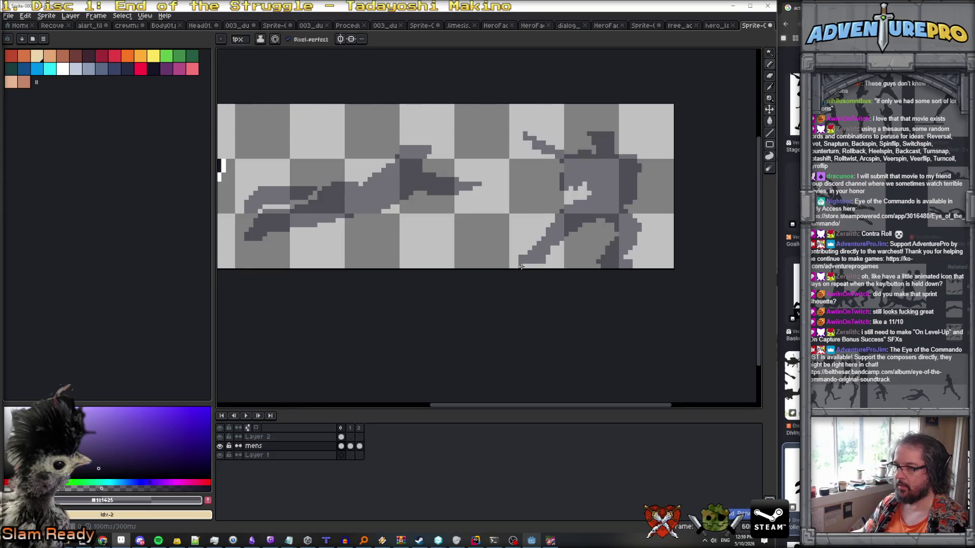
scroll(559, 269, "down", 2)
key("ctrl")
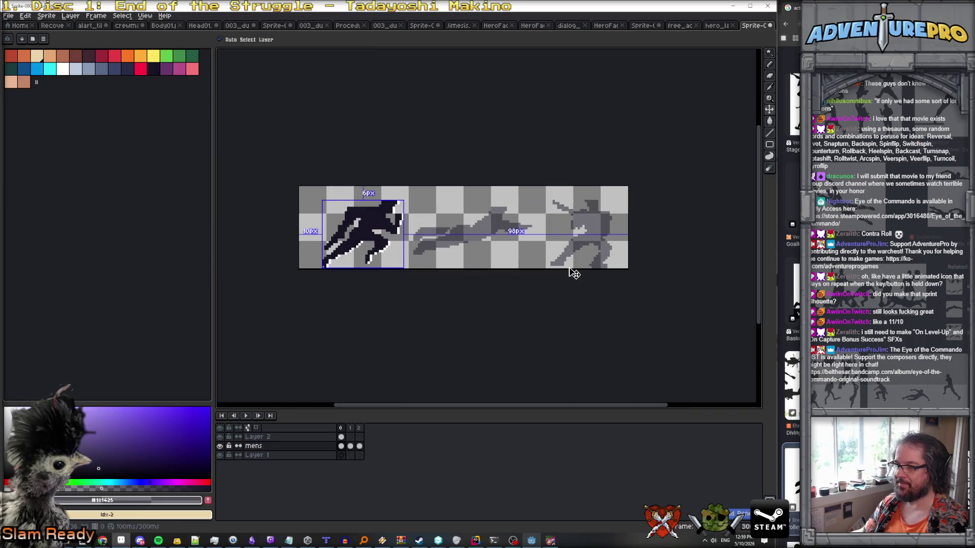
scroll(574, 274, "up", 2)
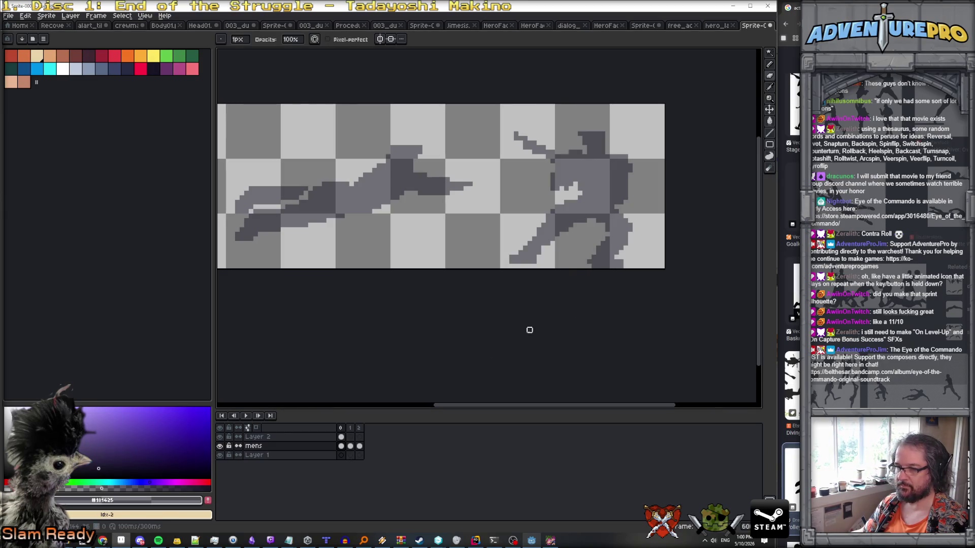
left_click(220, 445)
Select Layer 2 and nudge its grey dive figure down one pixel with the Move tool.
left_click(220, 446)
left_click(257, 437)
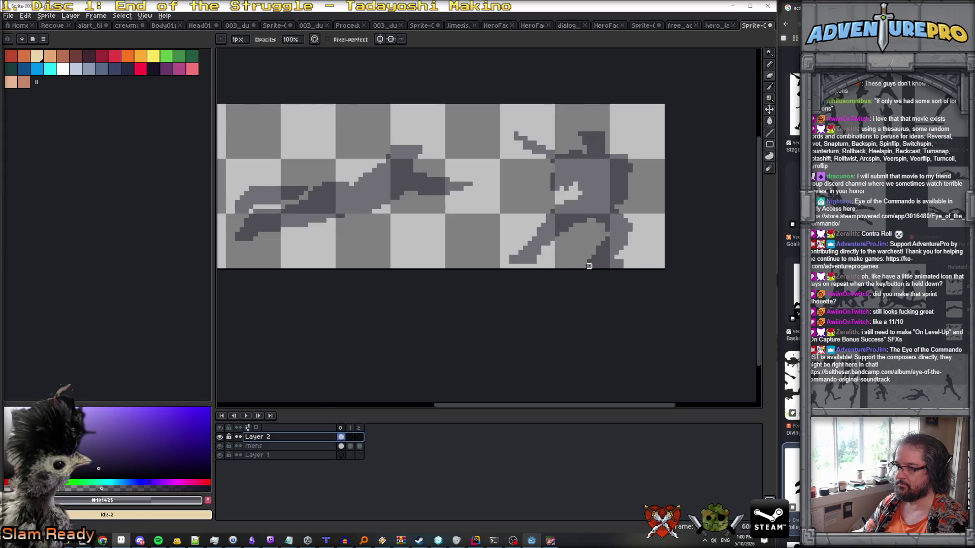
key("Escape")
scroll(620, 261, "up", 1)
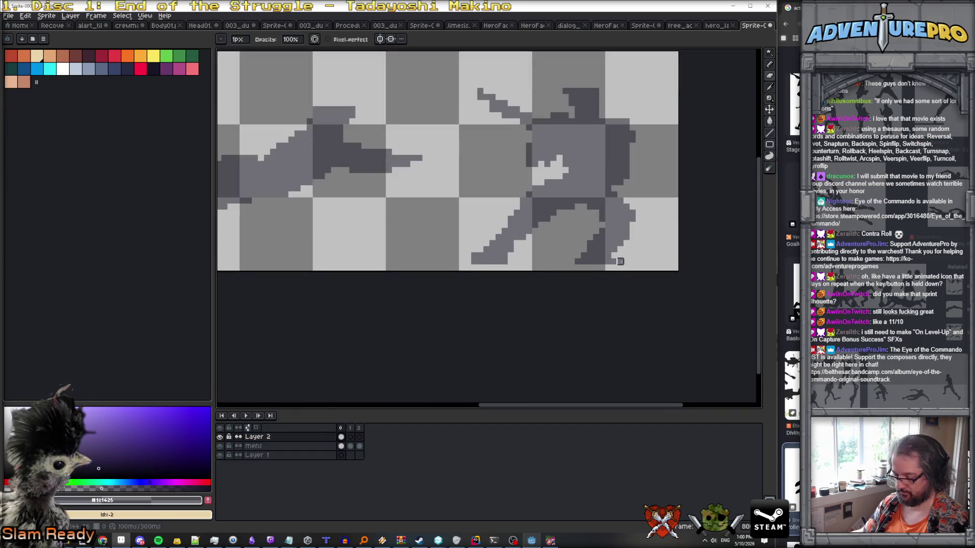
scroll(616, 256, "down", 1)
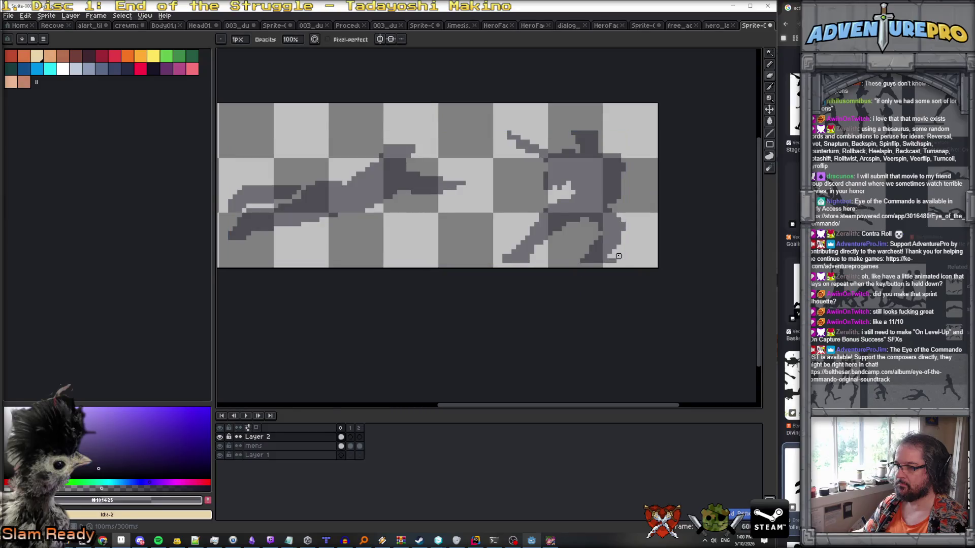
scroll(616, 260, "up", 2)
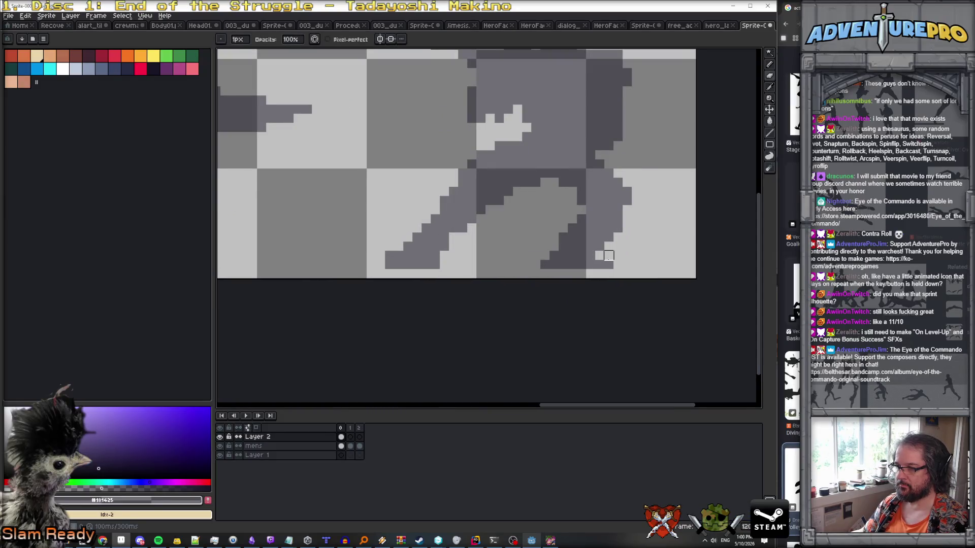
scroll(644, 259, "down", 2)
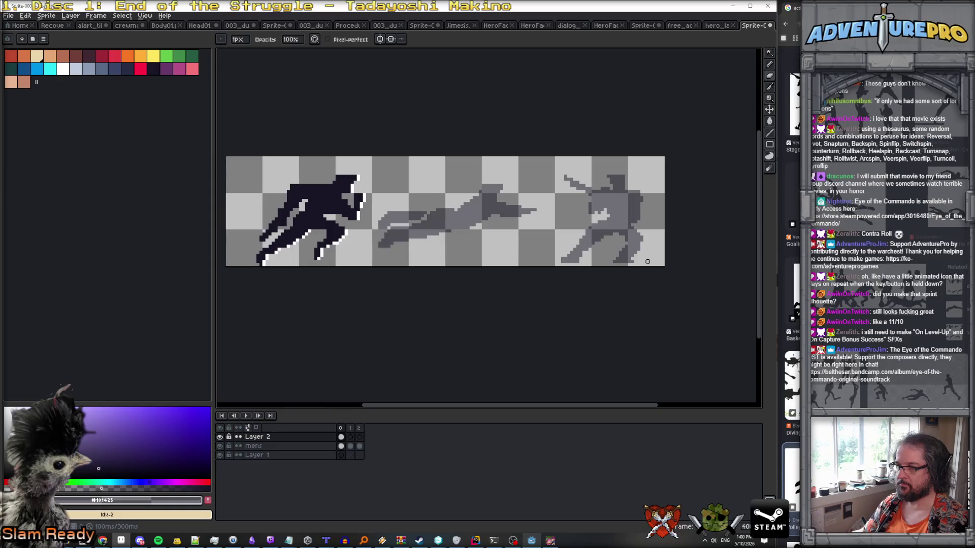
scroll(647, 261, "down", 1)
scroll(648, 261, "up", 1)
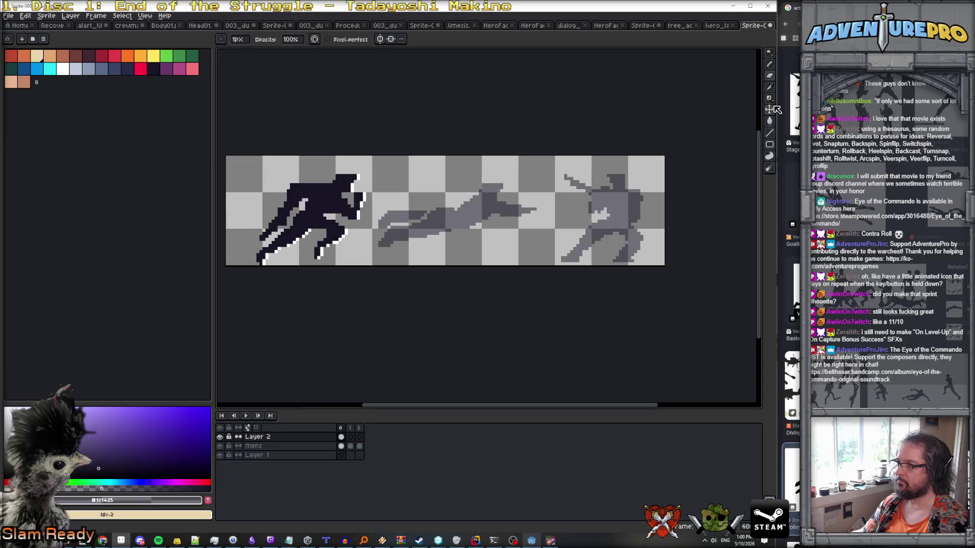
left_click(771, 110)
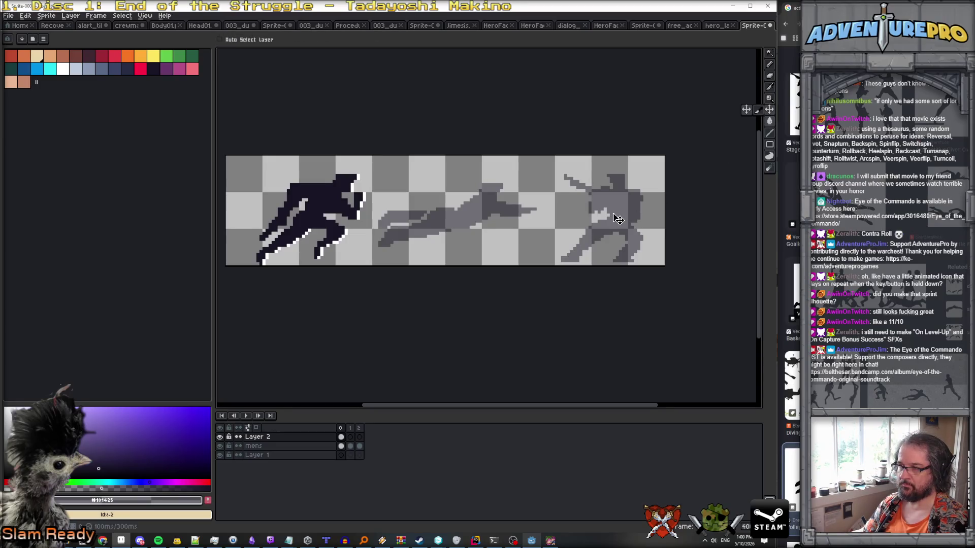
key("Down")
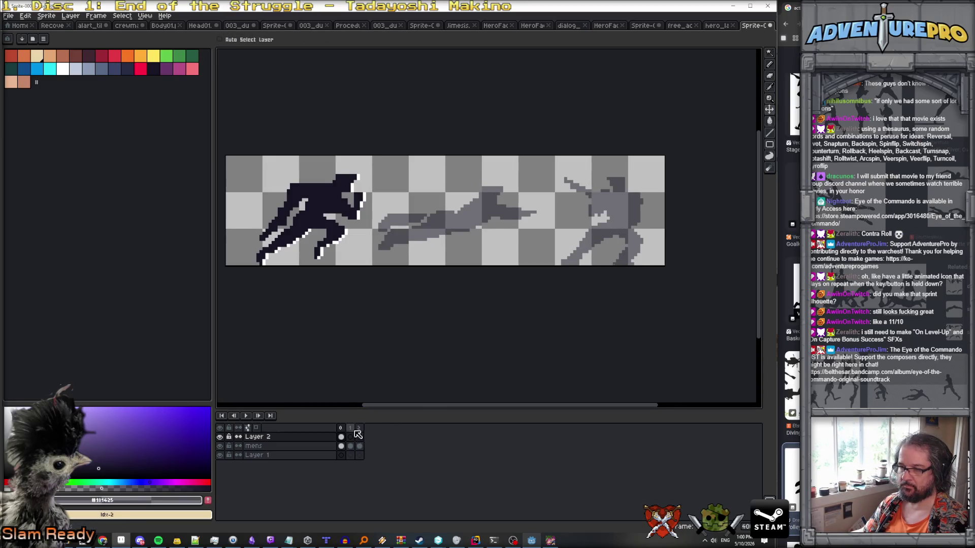
Compare frames 1 and 2, then hide Layer 2 and pick the Rectangular Marquee.
left_click(358, 435)
left_click(360, 429)
left_click(350, 435)
left_click(224, 447)
left_click(223, 447)
left_click(220, 437)
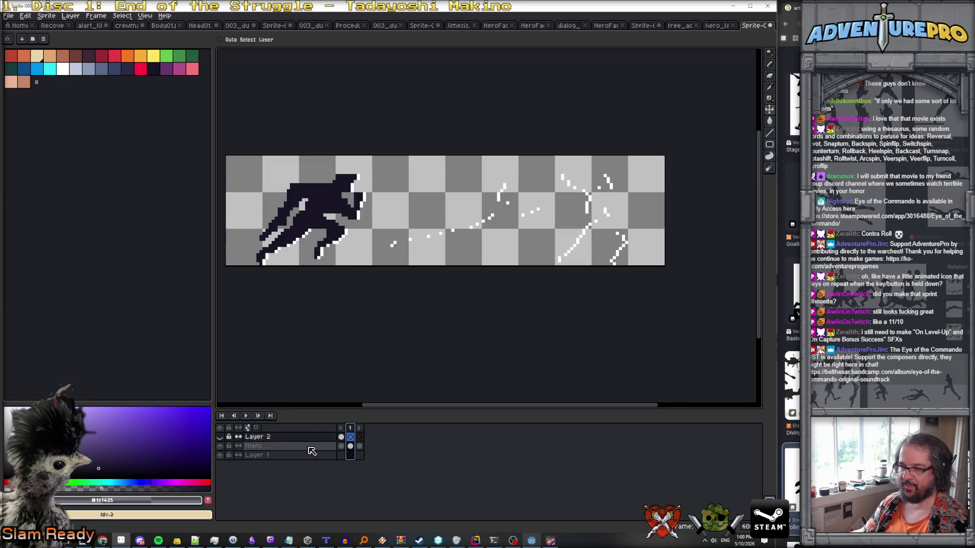
left_click(341, 437)
left_click(350, 436)
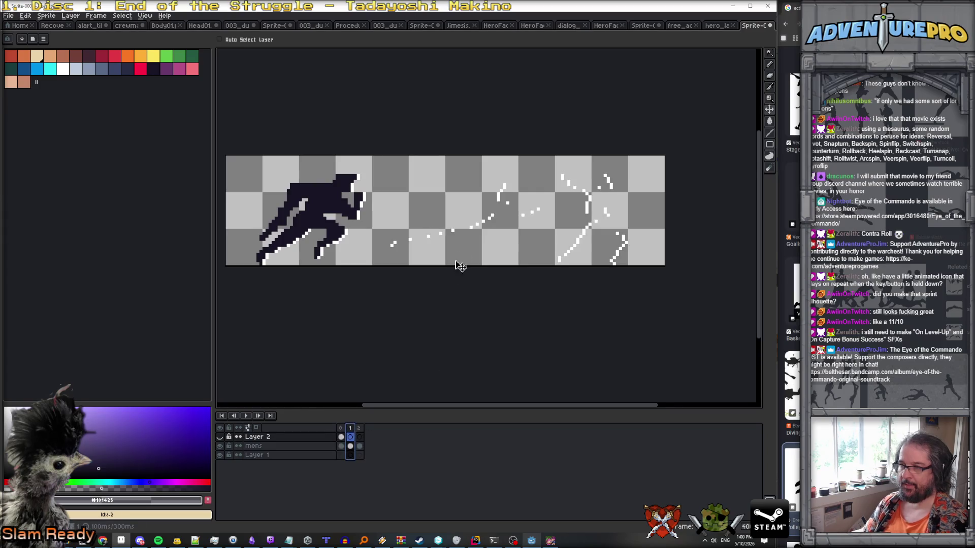
left_click(771, 52)
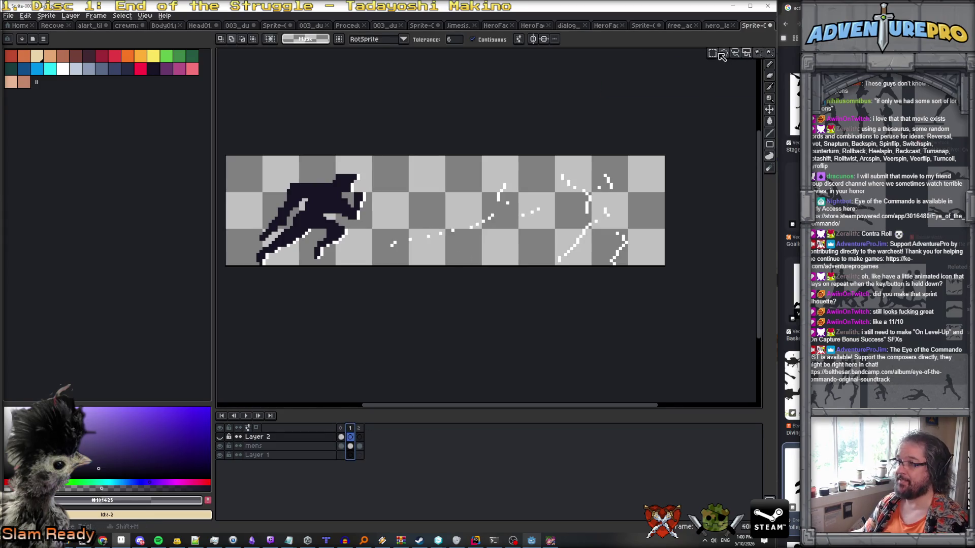
On frame 2 of the mens layer, select and delete the white strokes on the right.
mouse_move(395, 157)
left_mouse_down()
mouse_move(655, 359)
mouse_move(683, 366)
left_mouse_up()
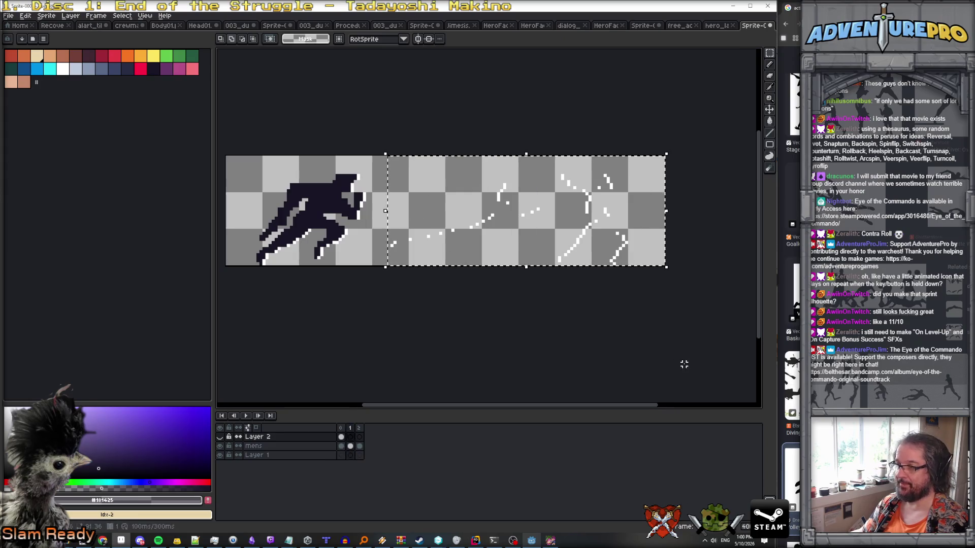
left_click(350, 446)
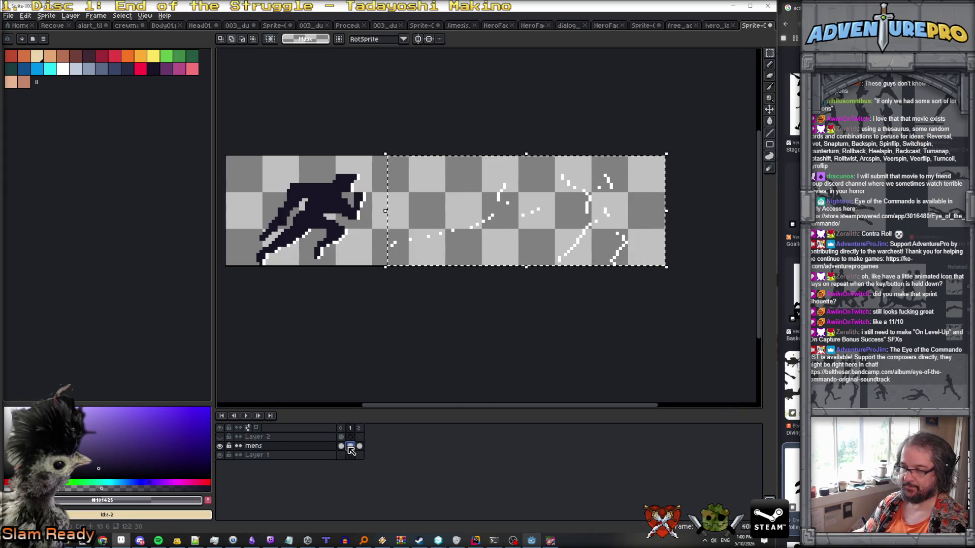
left_click(410, 371)
key("Right")
mouse_move(388, 169)
left_mouse_down()
mouse_move(572, 303)
mouse_move(666, 321)
left_mouse_up()
key("Delete")
Switch between open sprites, then paste the three silhouettes into frames 2 and 1.
left_click(718, 25)
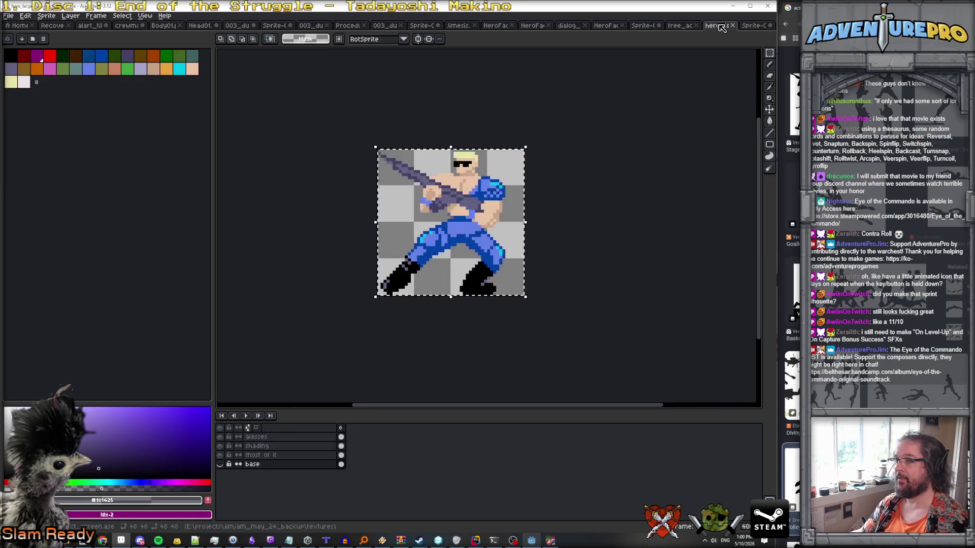
left_click(685, 26)
left_click(644, 26)
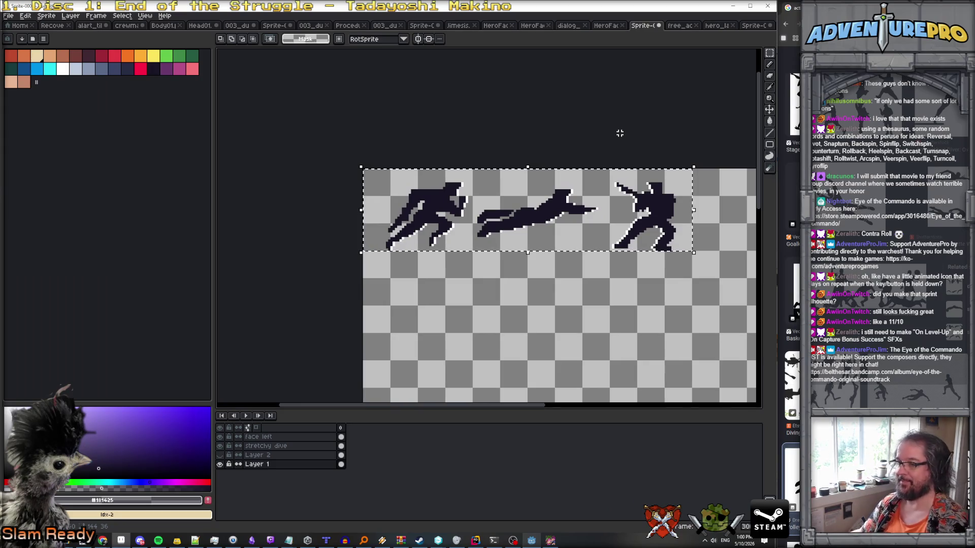
left_click(755, 26)
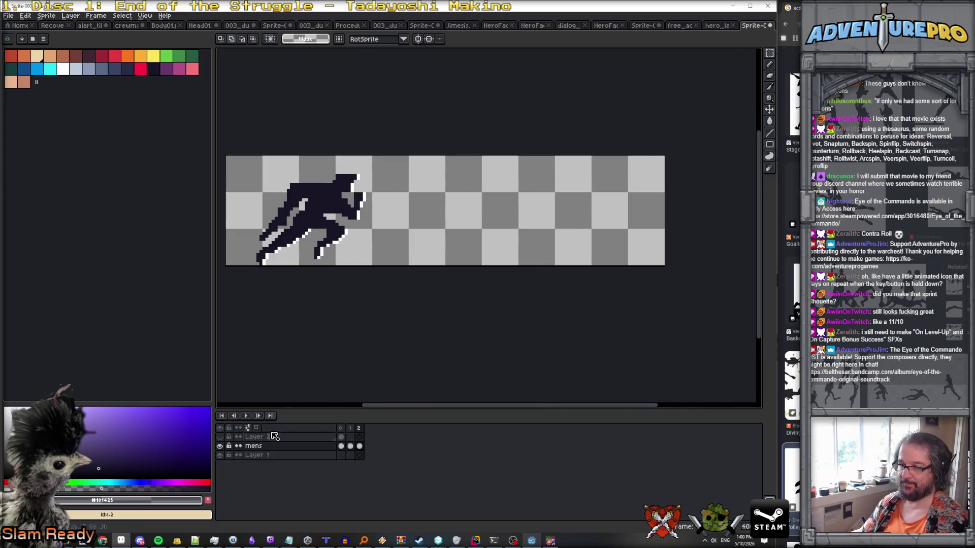
left_click(340, 428)
left_click(358, 429)
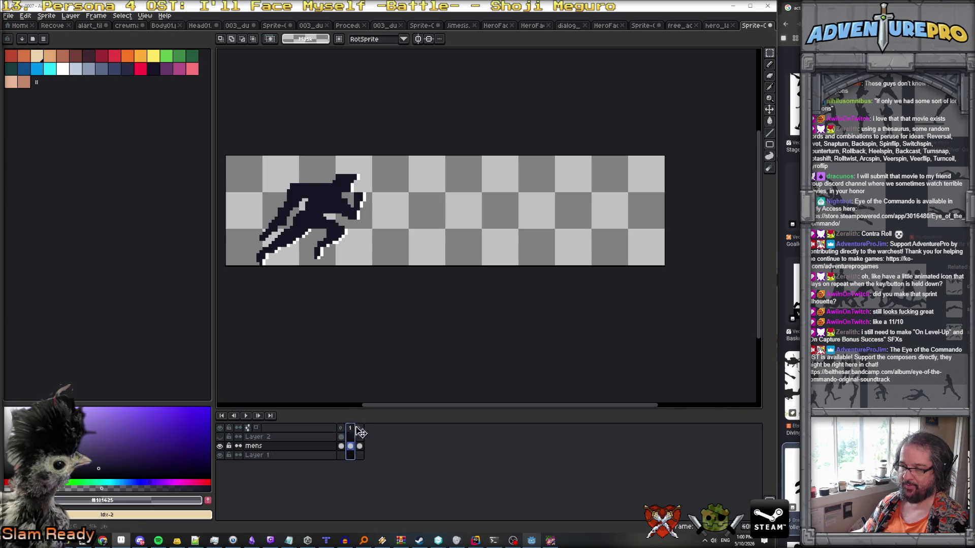
key("ctrl+v")
key("Return")
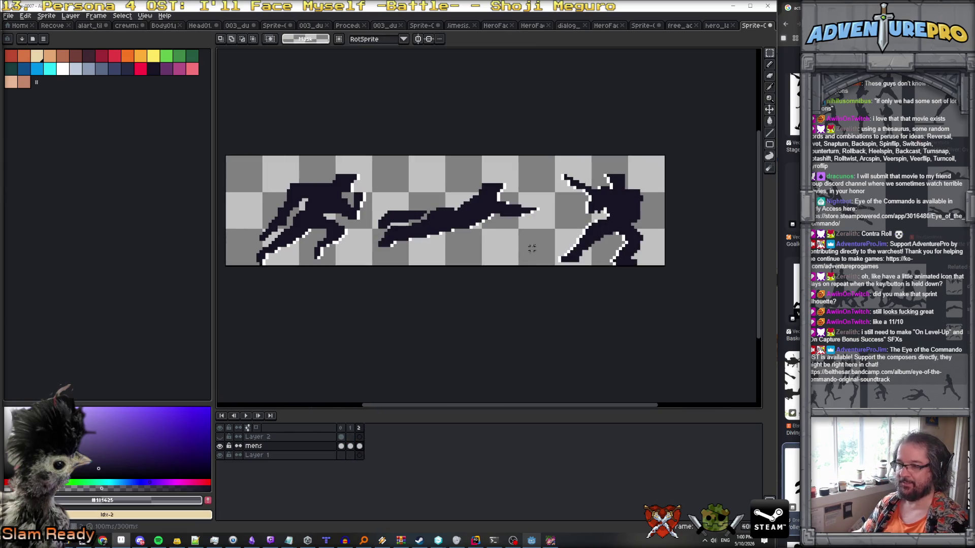
left_click(351, 429)
key("ctrl+v")
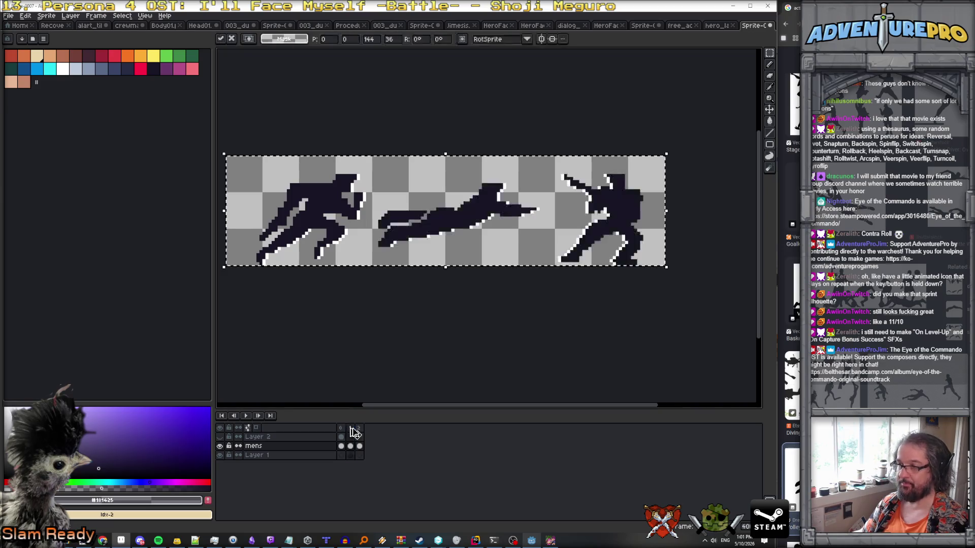
key("Return")
On frame 2, marquee-select the two left silhouettes and delete them.
left_click(359, 429)
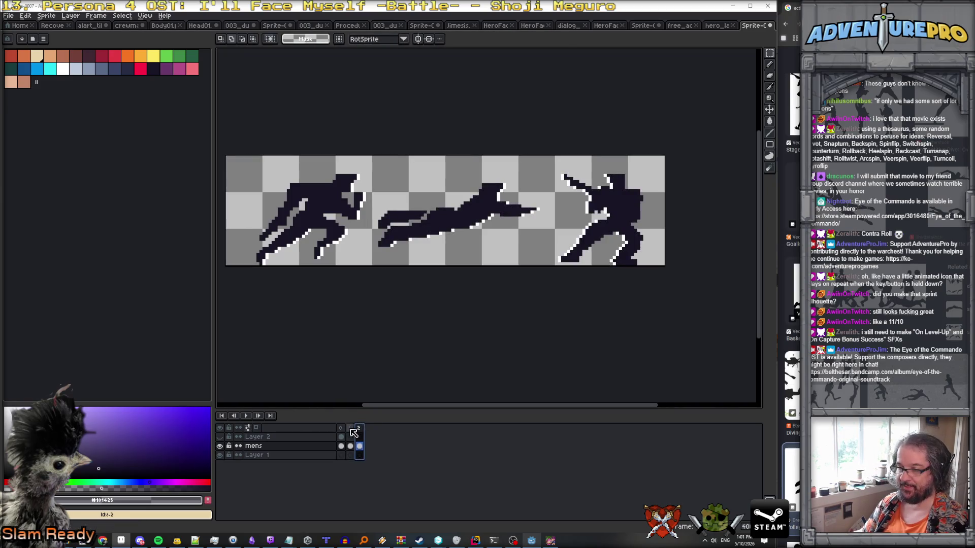
left_click(220, 446)
left_click(220, 446)
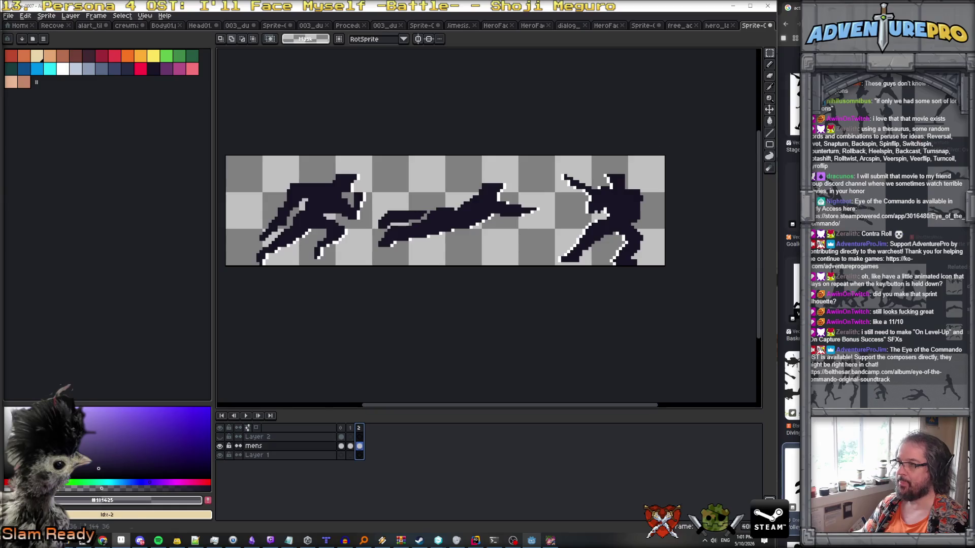
left_click(770, 53)
mouse_move(252, 162)
left_mouse_down()
mouse_move(568, 335)
mouse_move(541, 344)
left_mouse_up()
key("Delete")
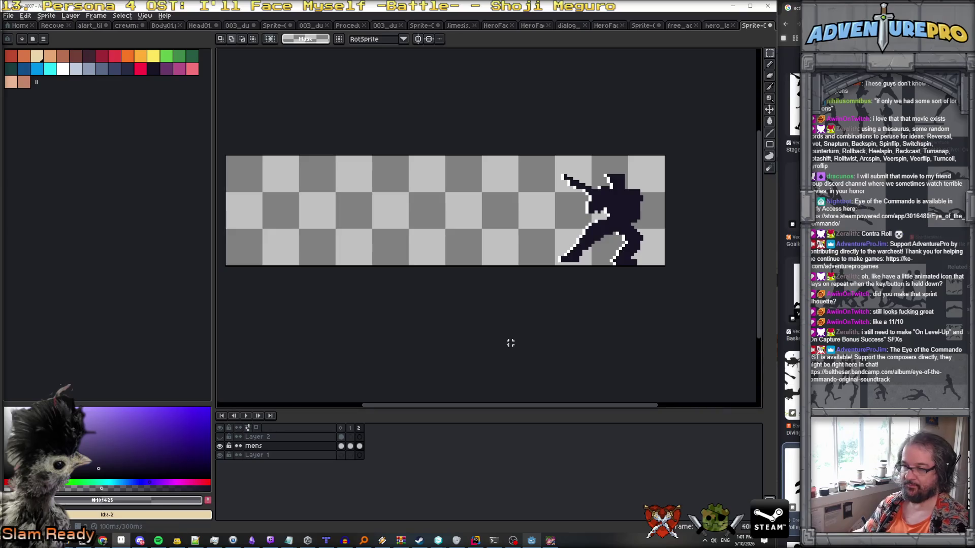
On frame 1, delete the hero and dash figures, leaving only the dive pose.
left_click(350, 428)
left_click_drag(553, 148, 736, 342)
key("Delete")
left_click_drag(221, 136, 366, 324)
key("Delete")
Compare frames against Layer 2's faded poses and nudge the dive figure into place.
left_click(341, 428)
left_click(359, 428)
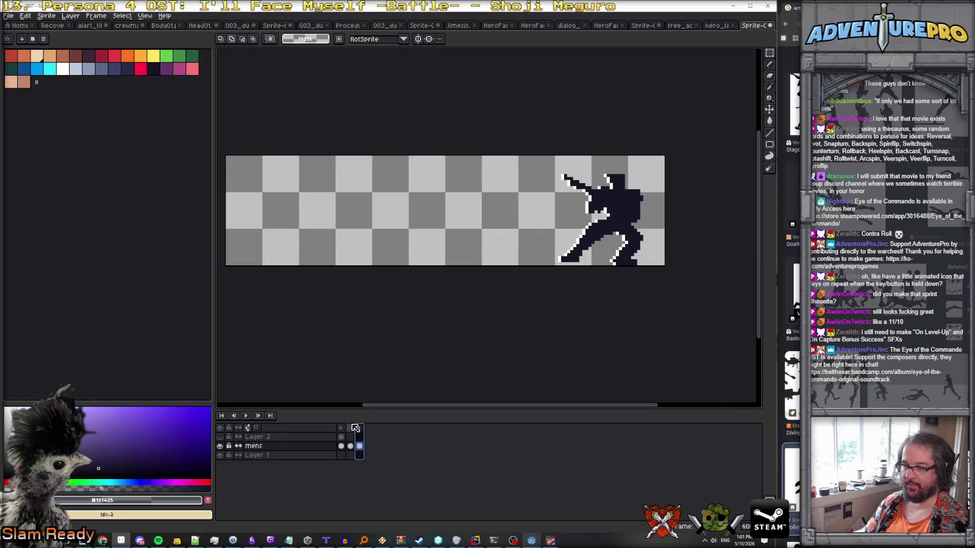
left_click(340, 427)
left_click(221, 438)
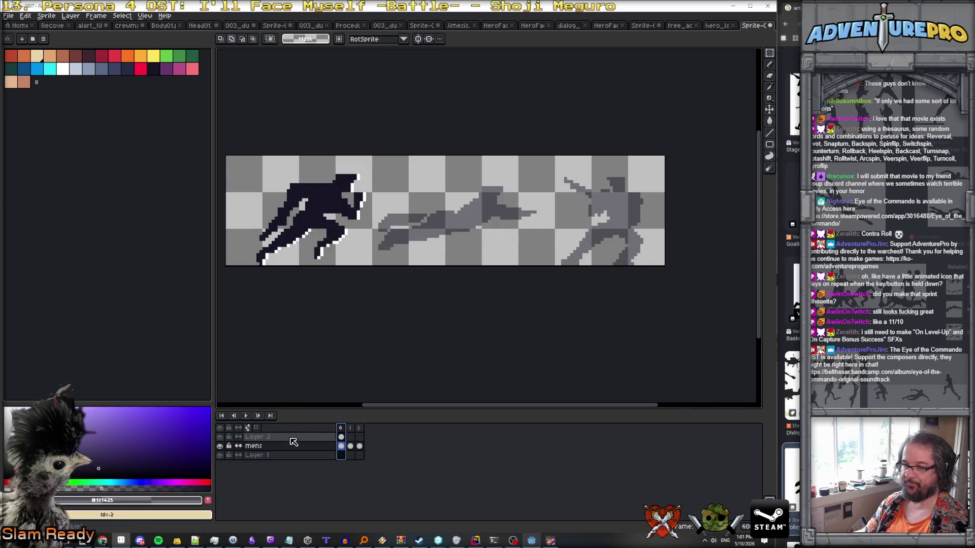
left_click(354, 429)
left_click(342, 438)
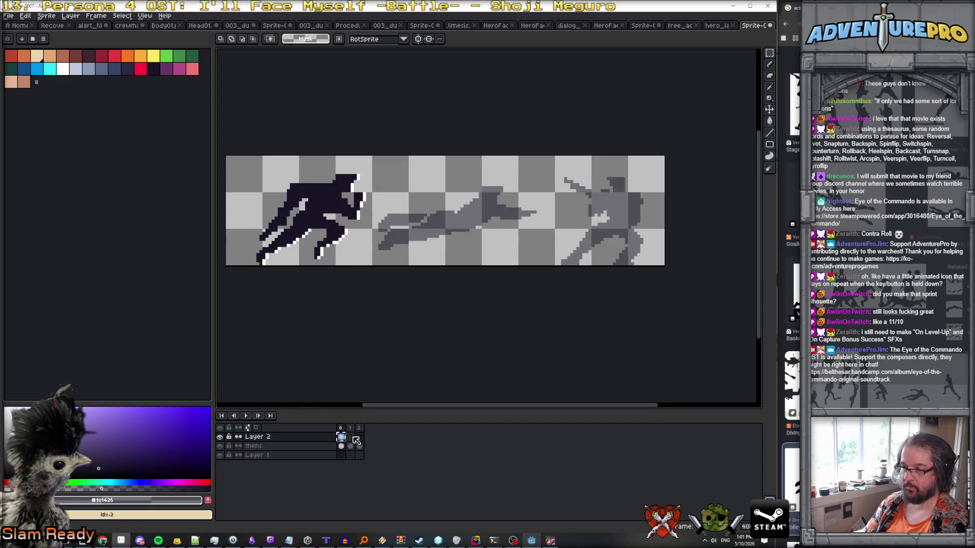
left_click(351, 437)
left_click(351, 447)
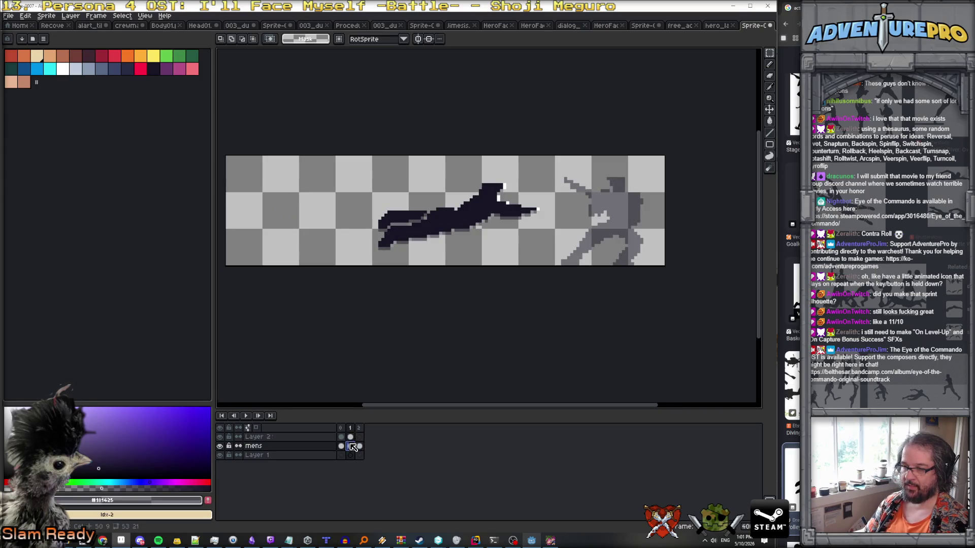
left_click(770, 109)
left_click_drag(483, 205, 486, 208)
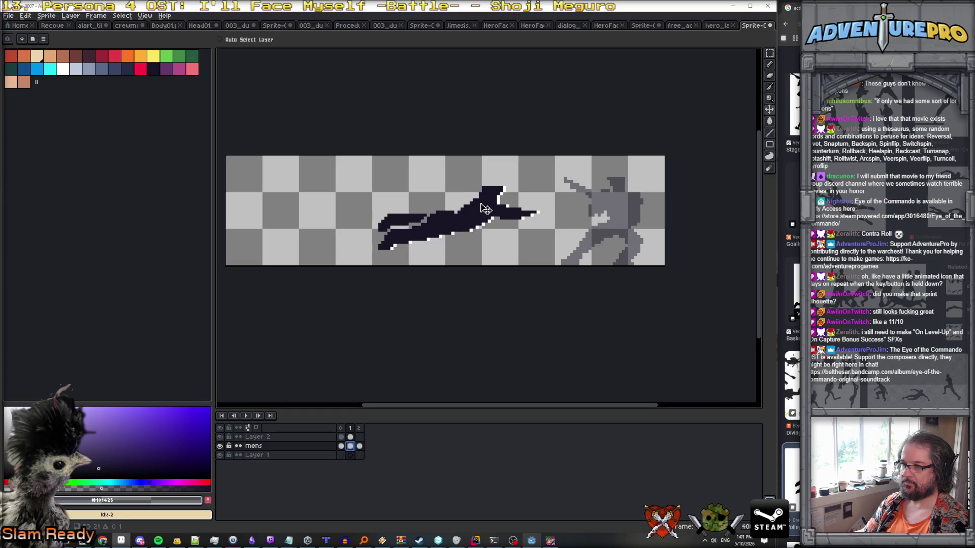
On frame 2, shift the grey silhouette down one pixel on the mens layer.
left_click(359, 429)
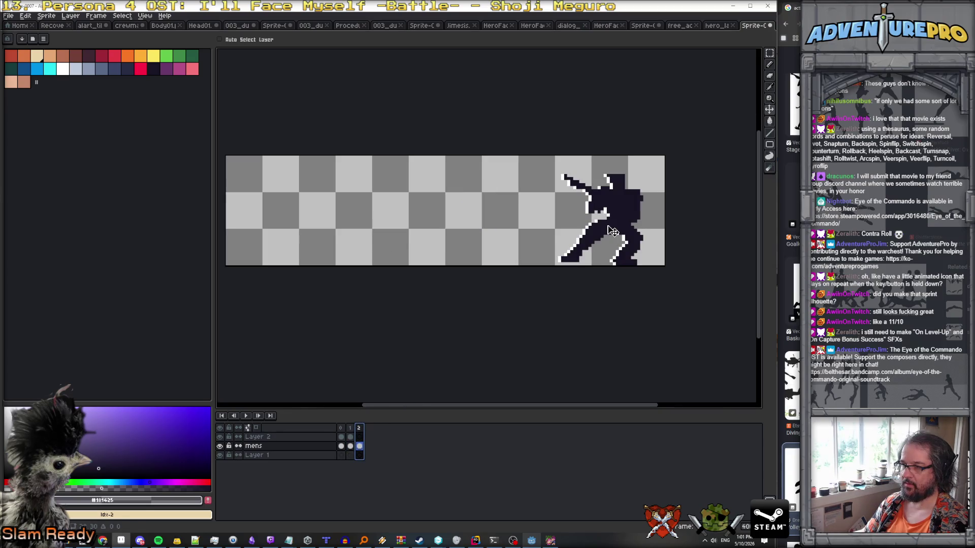
left_click(359, 437)
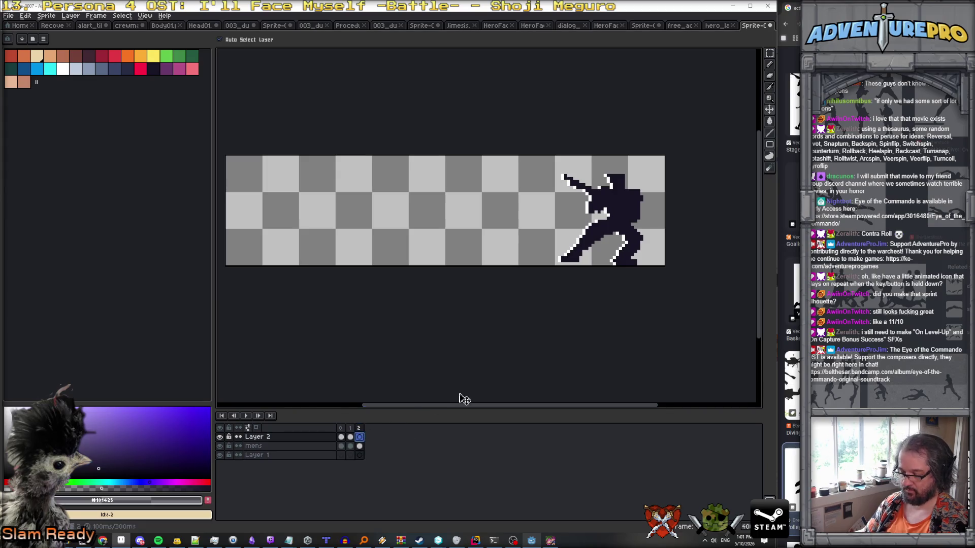
left_click(350, 436)
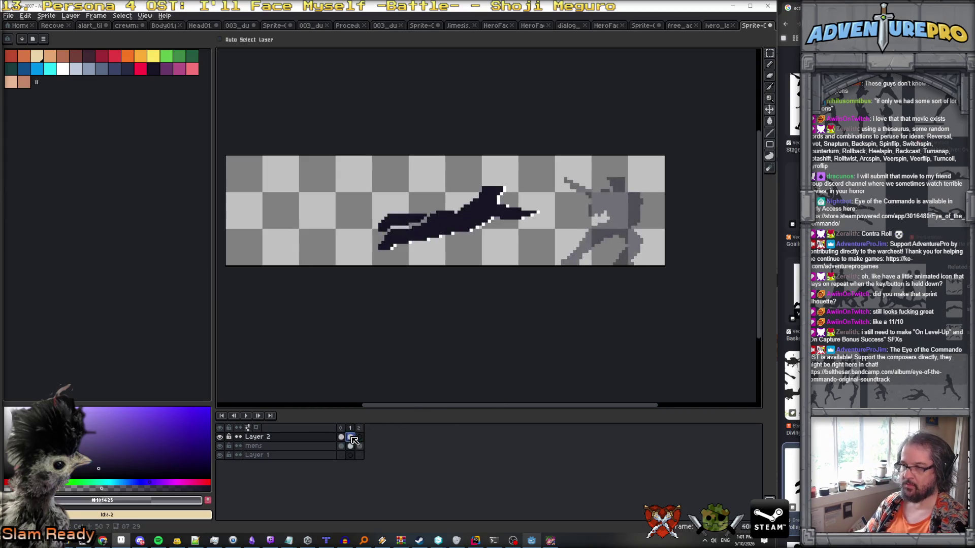
left_click(359, 438)
left_click(343, 438)
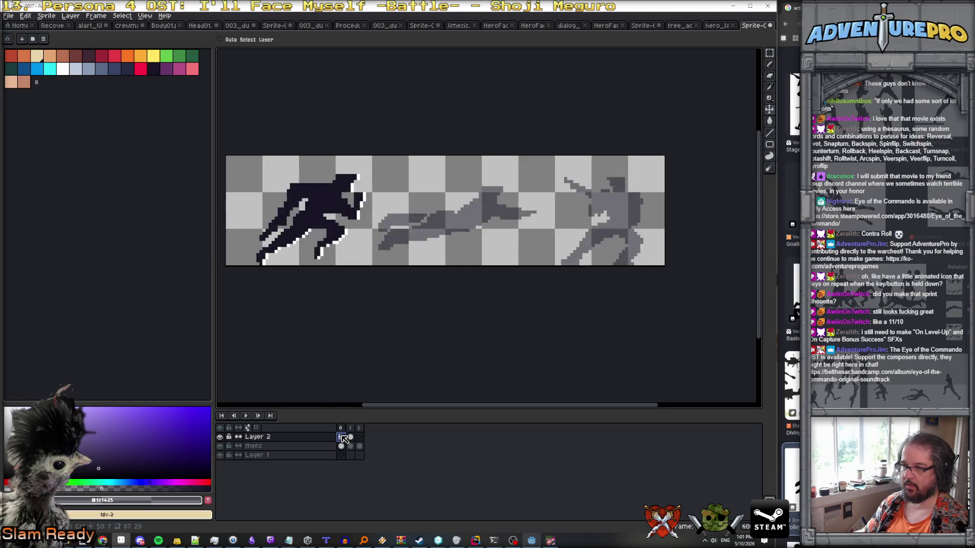
left_click(360, 437)
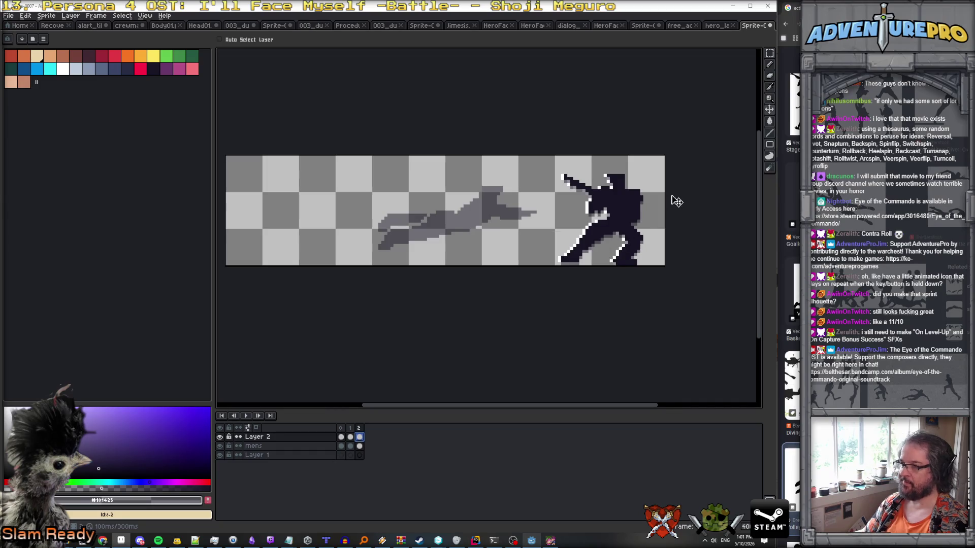
left_click_drag(632, 198, 632, 199)
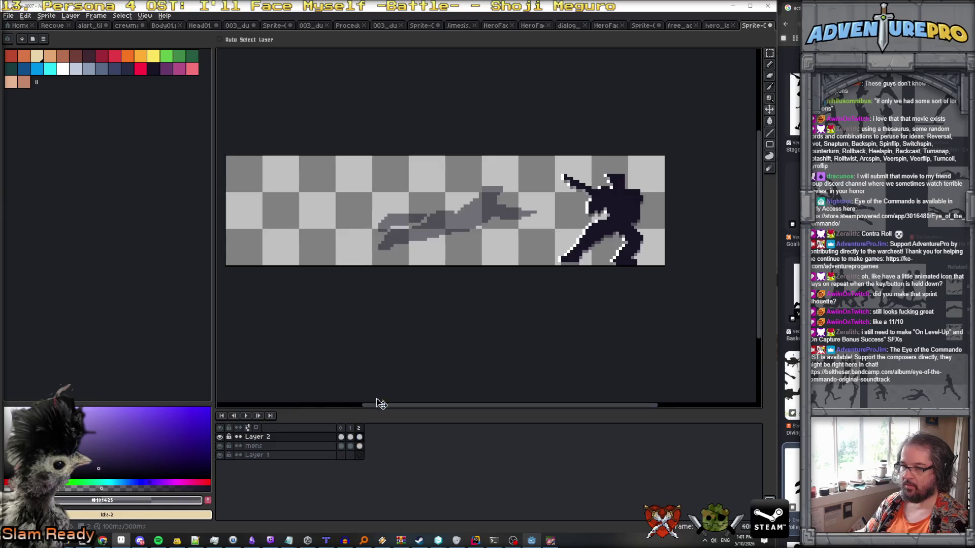
left_click(361, 447)
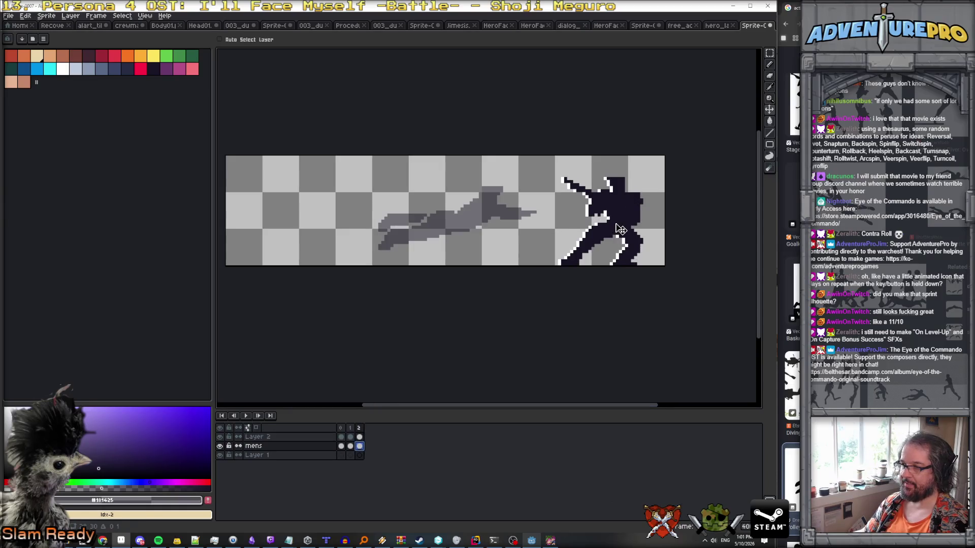
Play the three-frame animation preview and stop it.
scroll(604, 257, "down", 1)
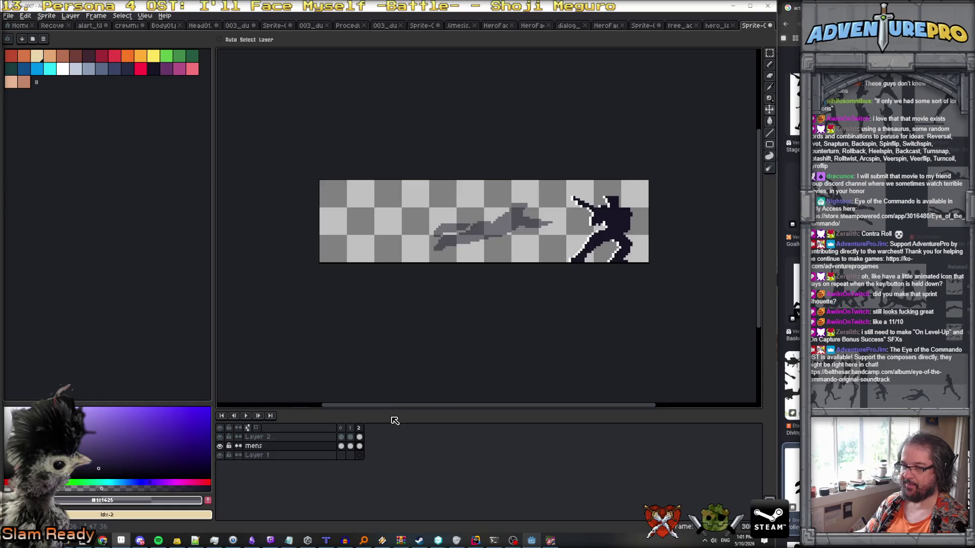
key("Return")
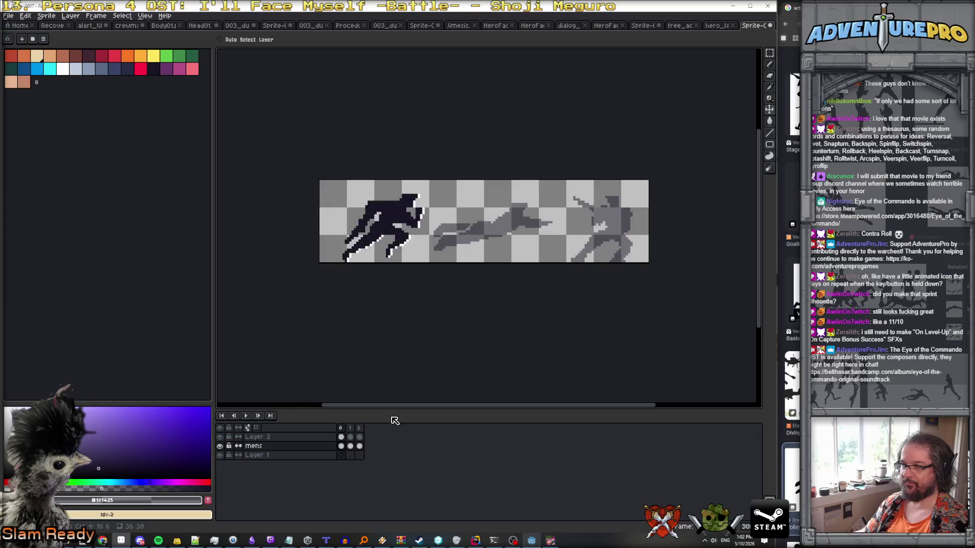
key("Return")
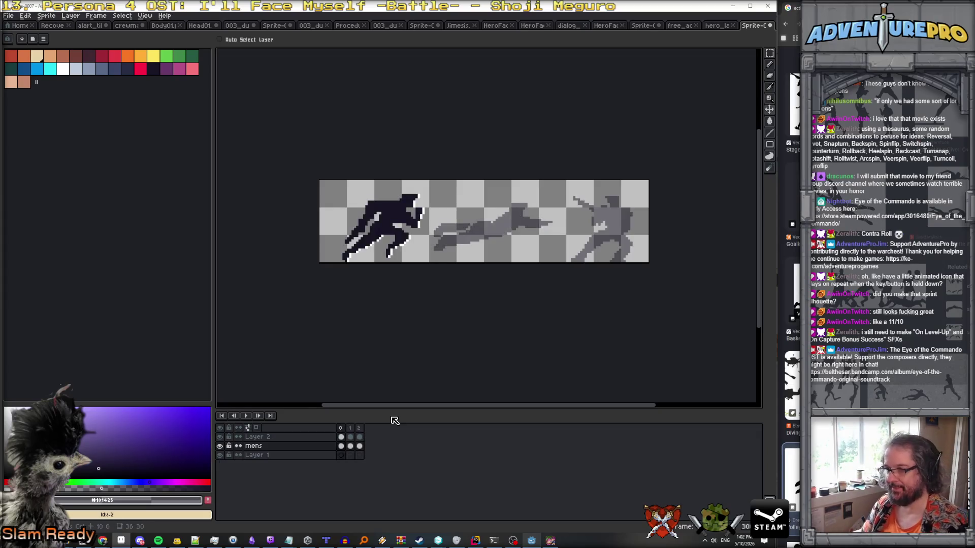
Select the frame 0 dash figure and fill it dark grey on Layer 2.
left_click(340, 446)
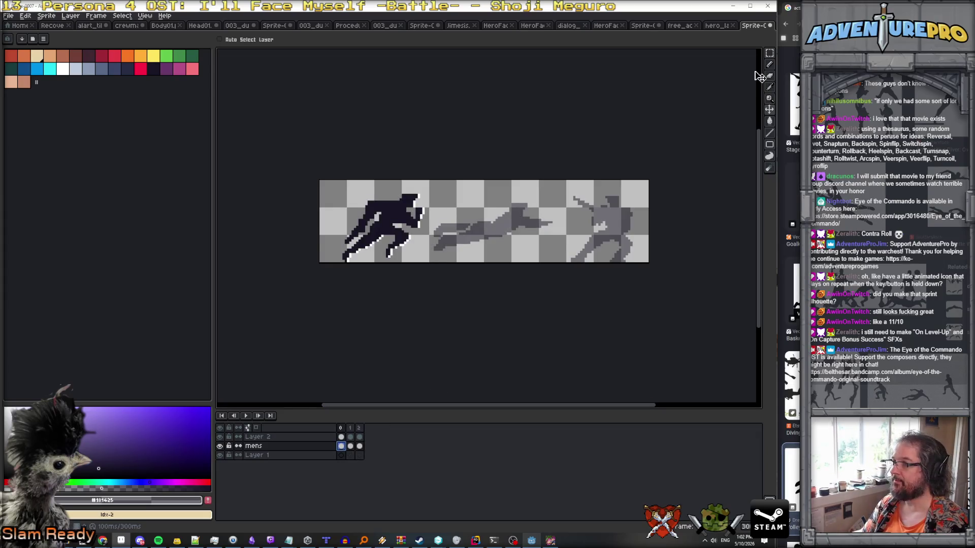
left_click(769, 53)
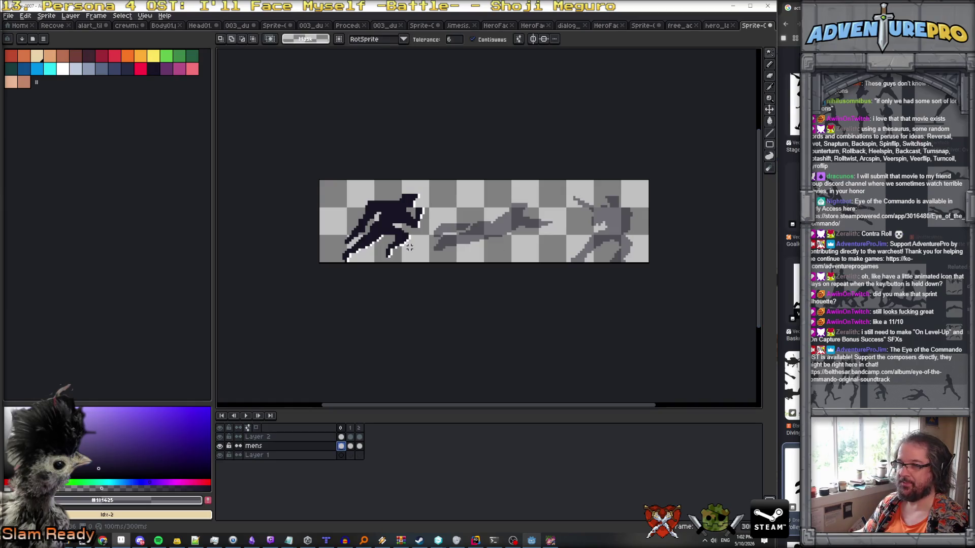
left_click(387, 227)
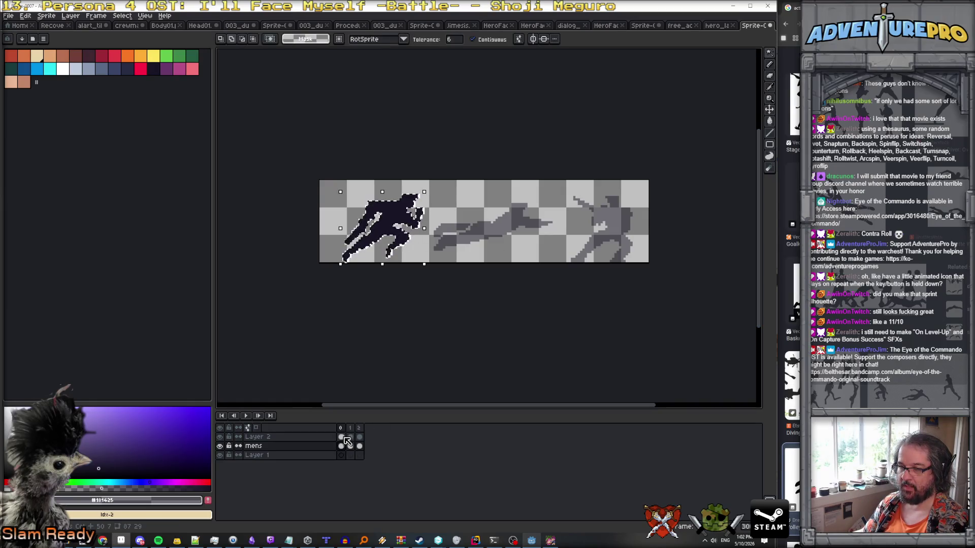
left_click(350, 441)
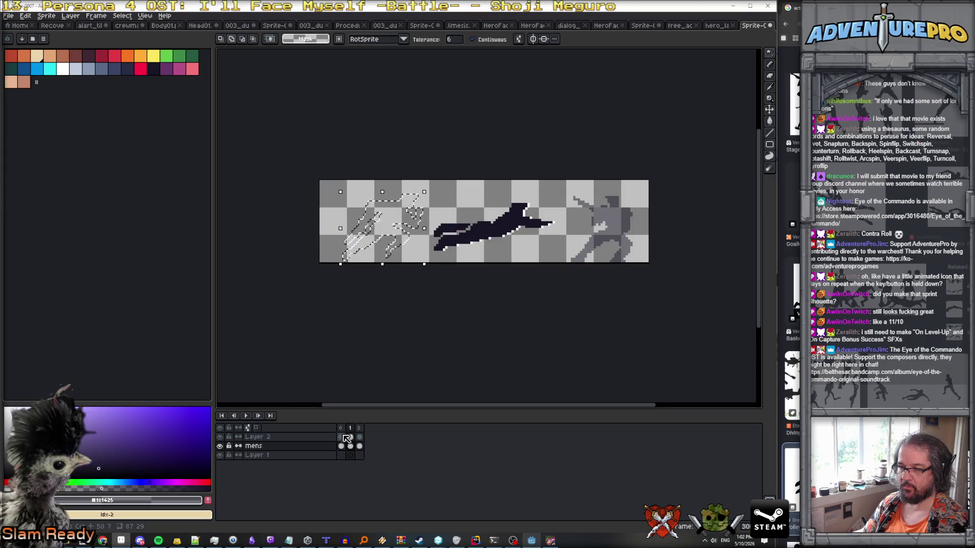
left_click(341, 446)
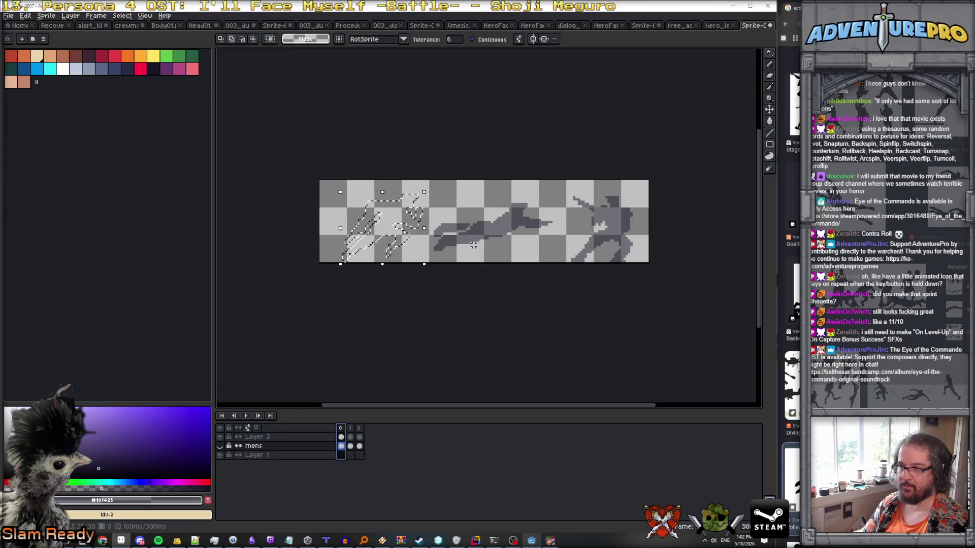
key("g")
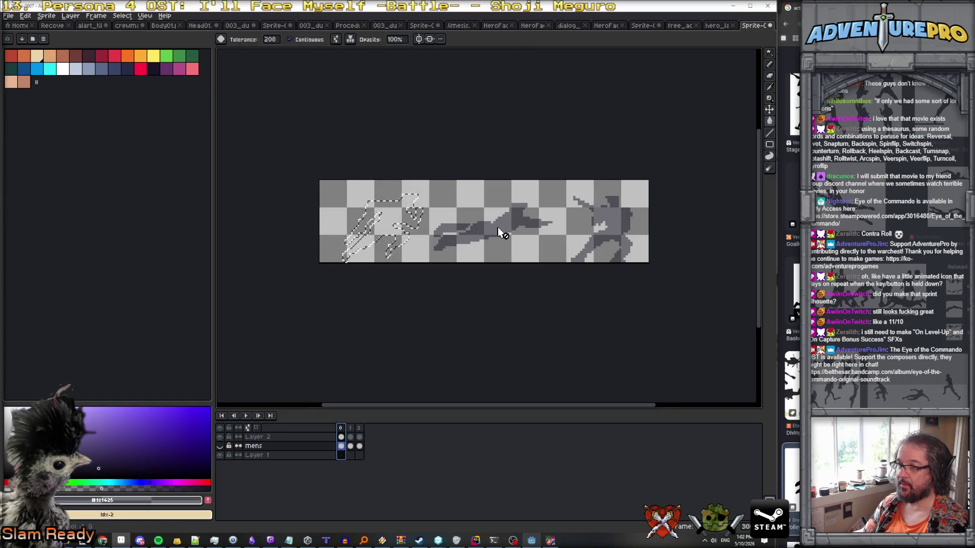
left_click(272, 437)
key("i")
key("g")
left_click(387, 221)
key("ctrl+d")
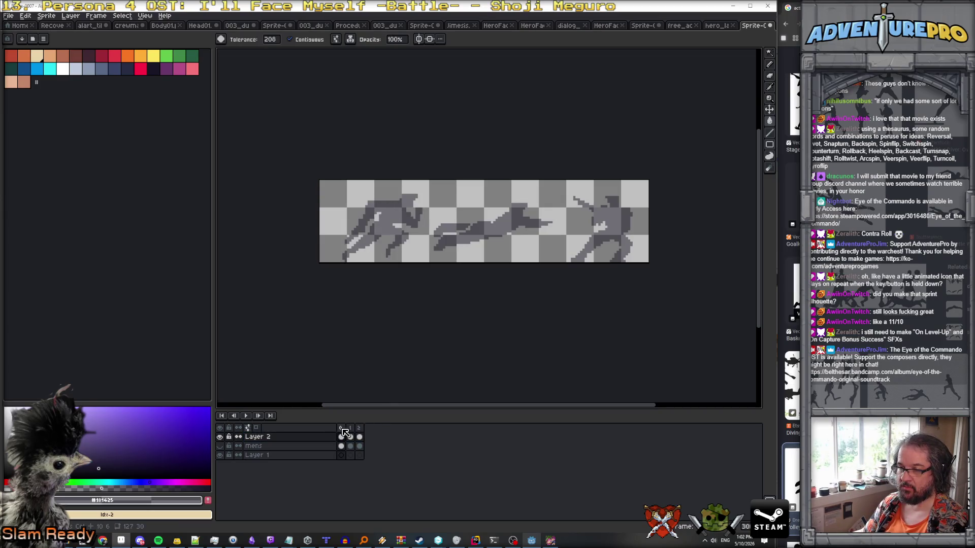
Replay the animation, stop it with Layer 1 active, and switch to the blue dash document.
left_click(350, 437)
left_click(359, 436)
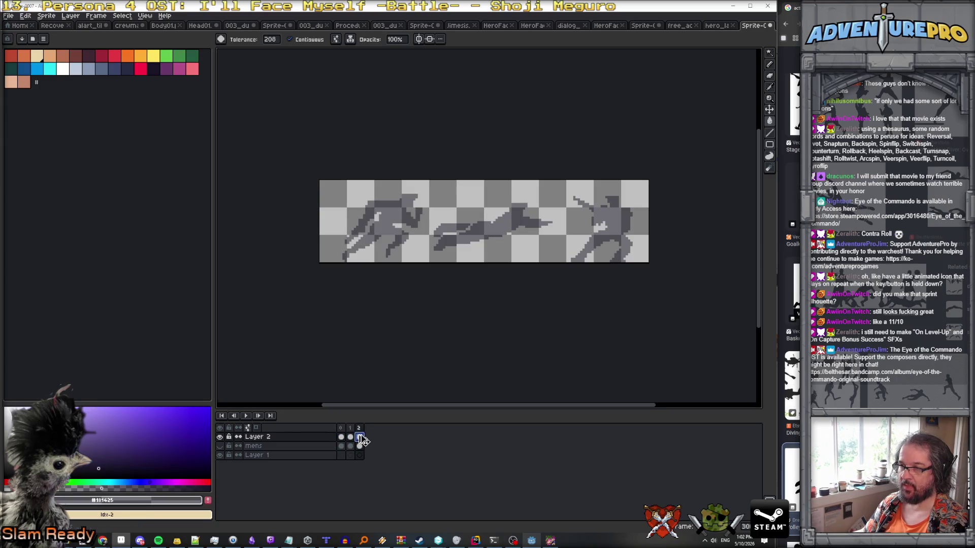
left_click(221, 447)
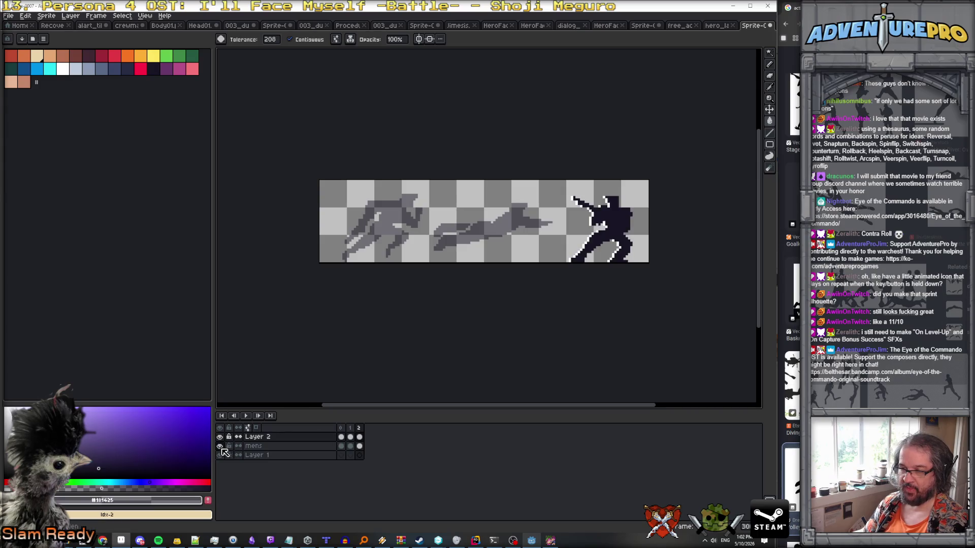
left_click(342, 437)
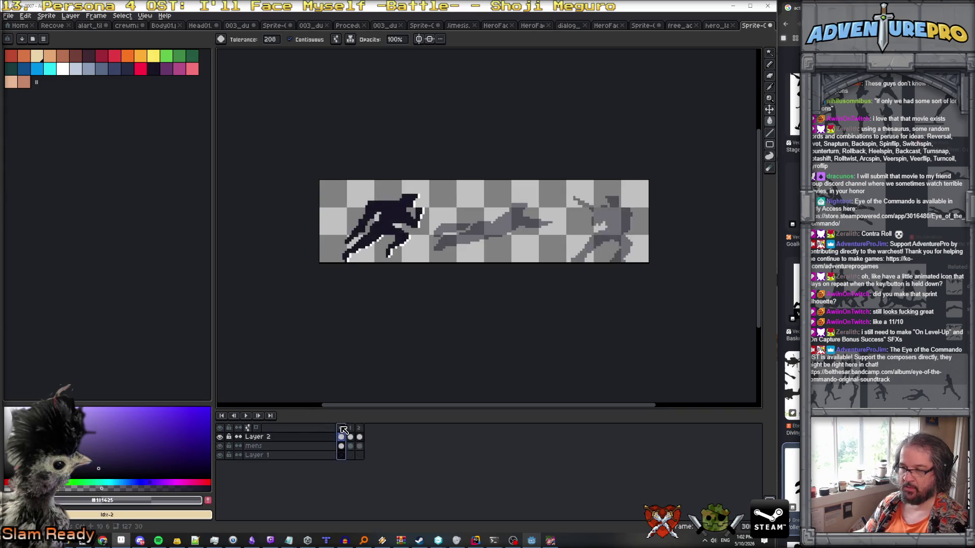
left_click(247, 417)
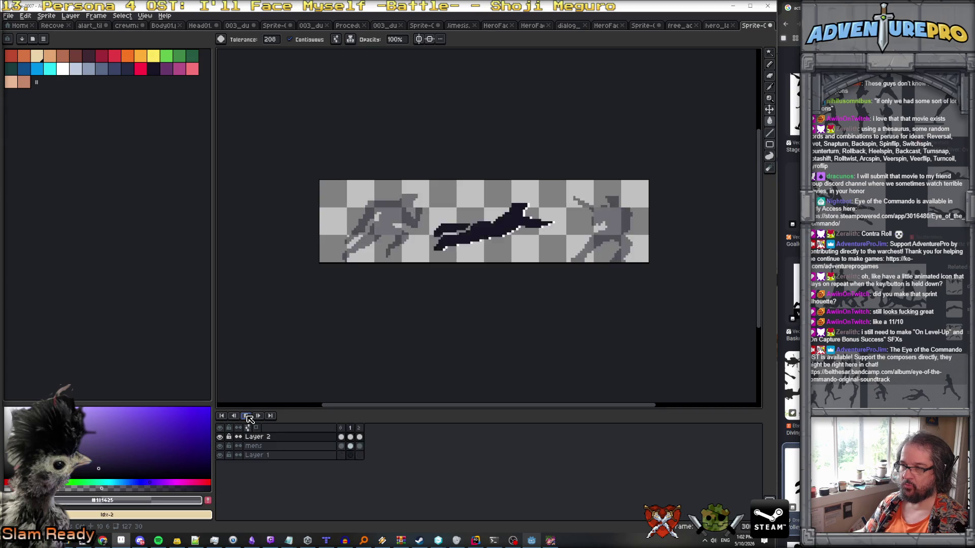
left_click(255, 416)
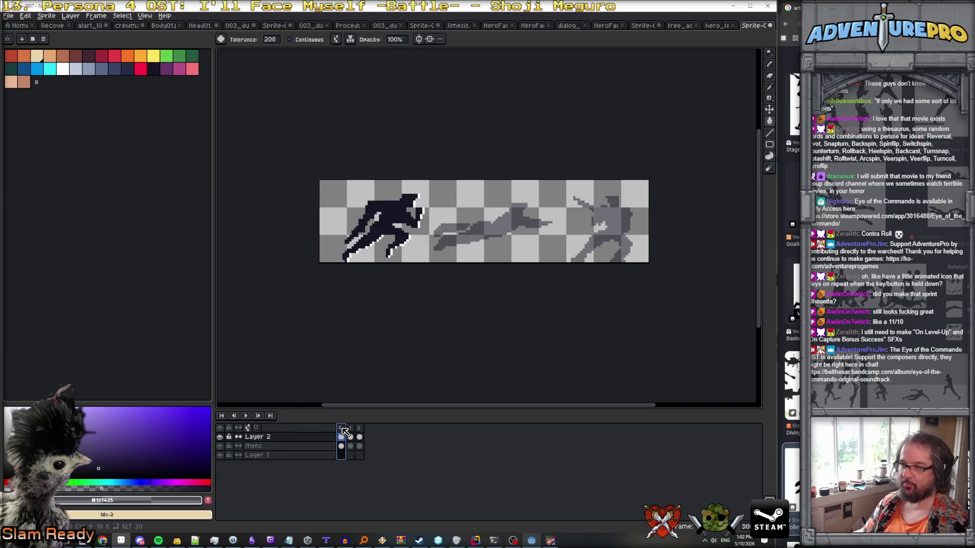
key("Return")
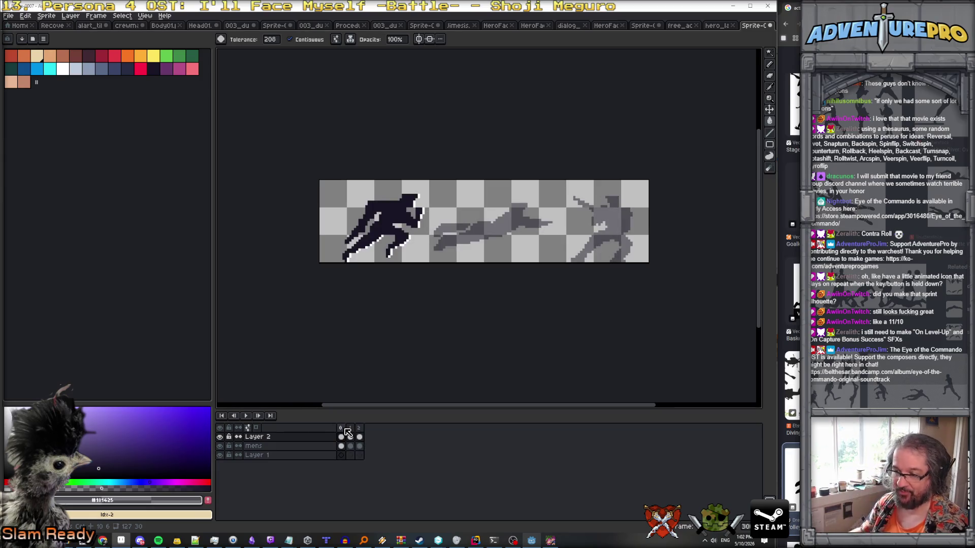
left_click(342, 455)
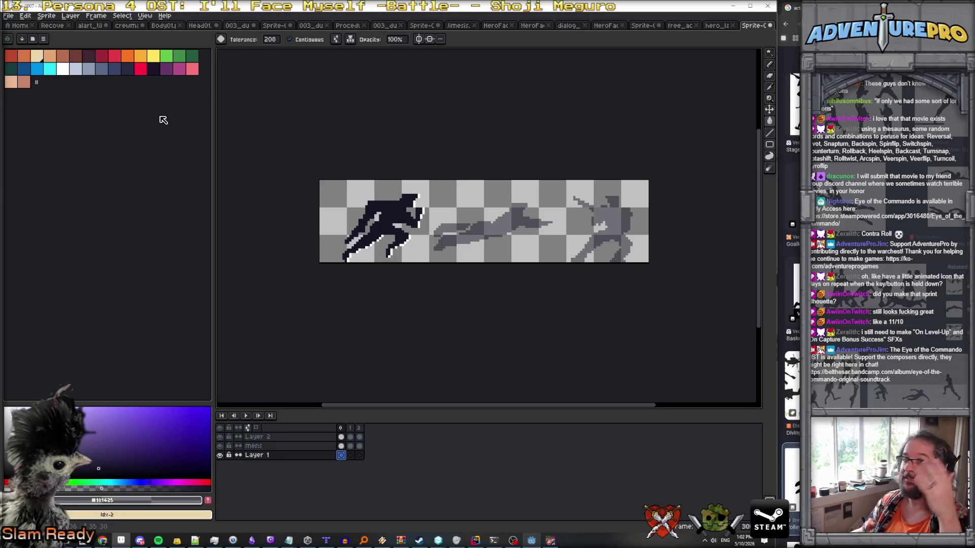
left_click(719, 26)
left_click(681, 25)
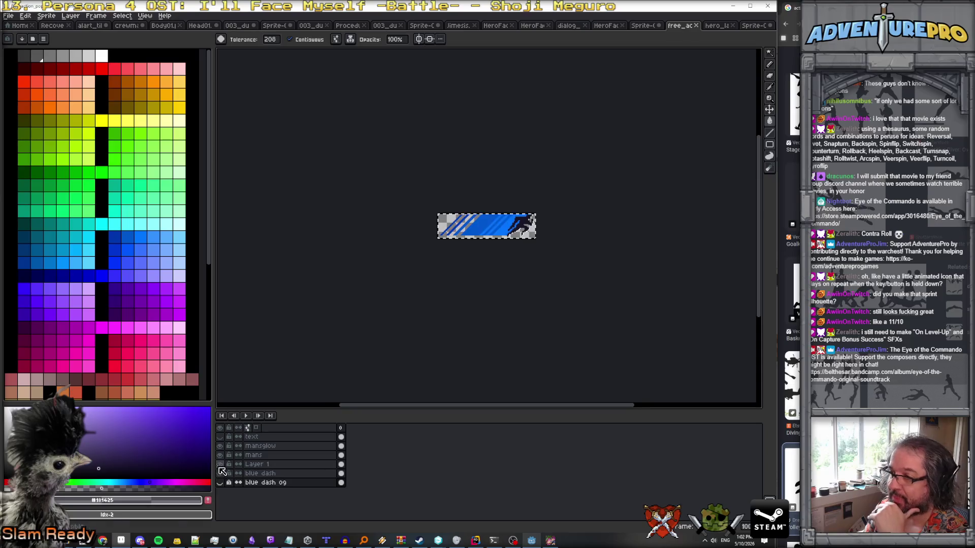
Marquee-select a strip of streaks on the free_ac blue dash layer, then return to the silhouette sheet.
scroll(475, 274, "up", 3)
key("ctrl+d")
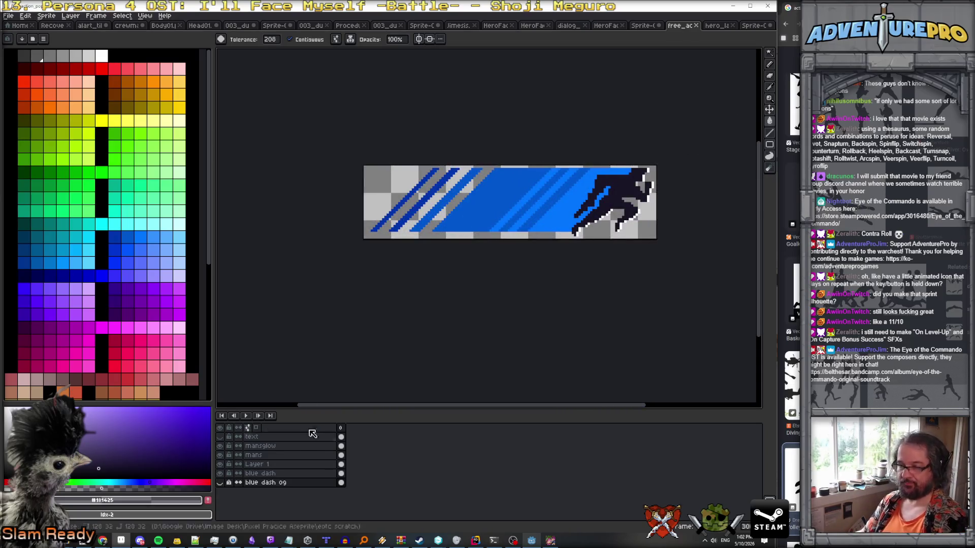
left_click(223, 475)
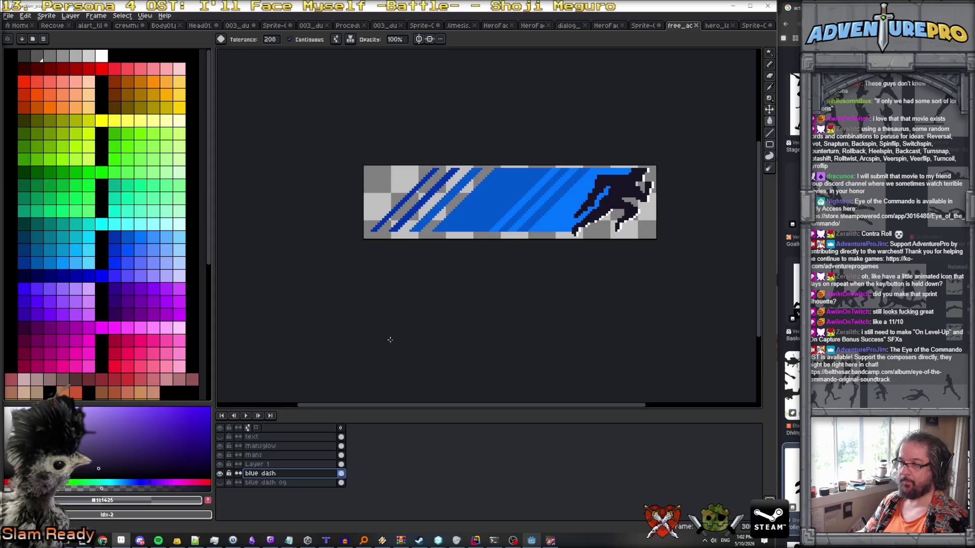
left_click_drag(769, 53, 714, 53)
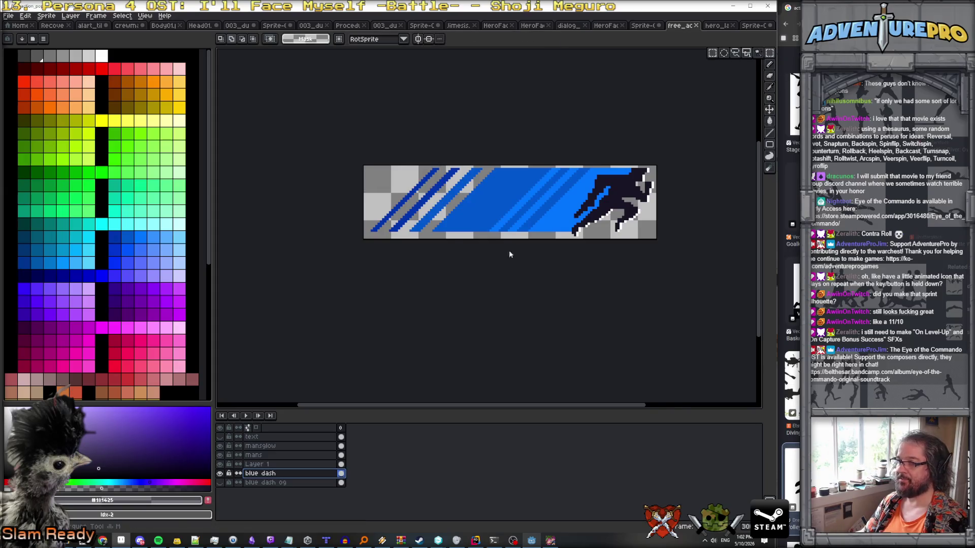
scroll(497, 206, "up", 2)
left_click_drag(328, 201, 519, 232)
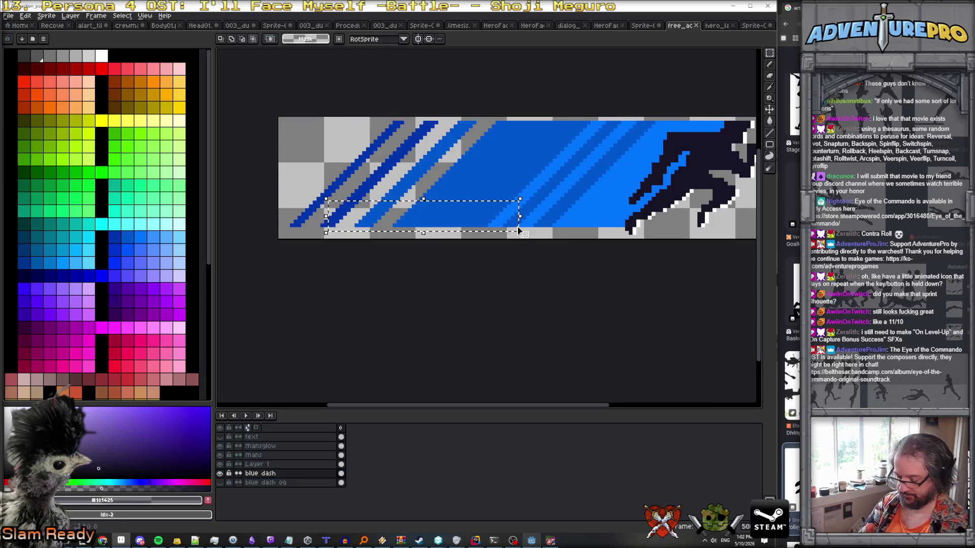
left_click(750, 27)
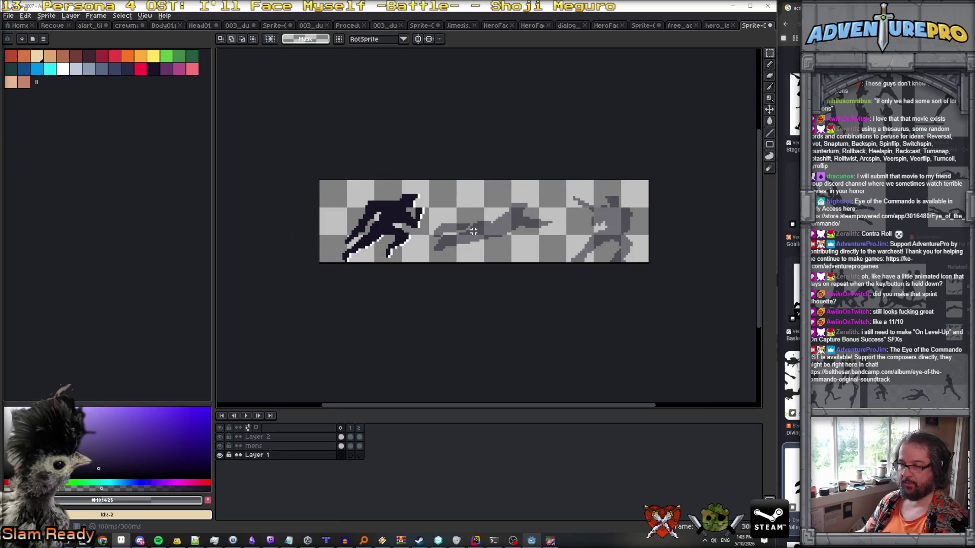
Paste the blue streaks, drag them onto the dash figure's head, and commit them to Layer 1.
key("ctrl+v")
mouse_move(421, 248)
left_mouse_down()
mouse_move(418, 200)
mouse_move(405, 198)
left_mouse_up()
scroll(405, 198, "up", 1)
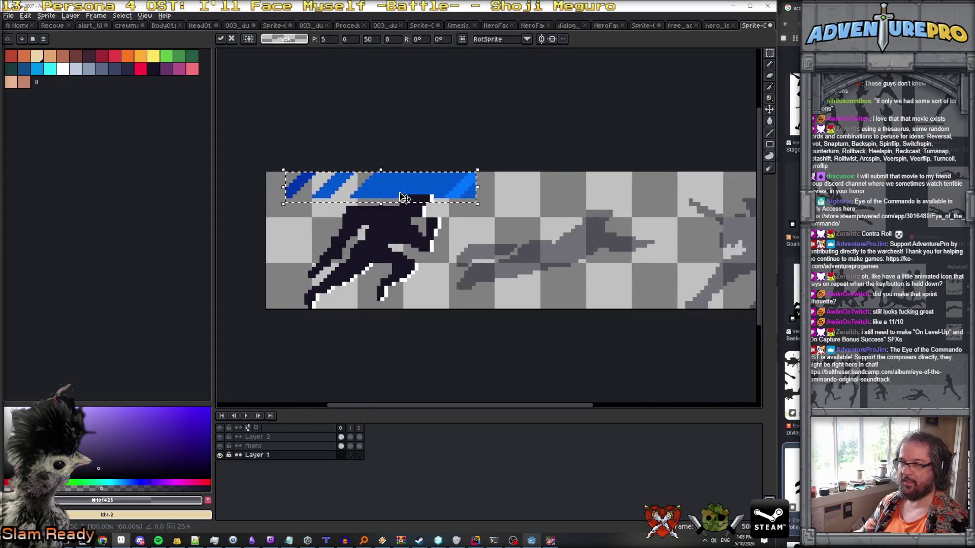
key("Return")
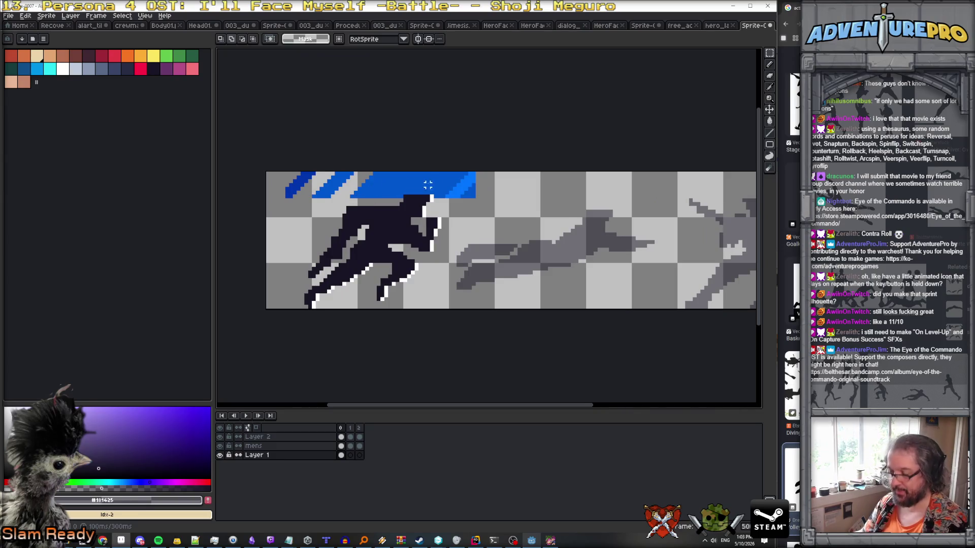
key("b")
key("e")
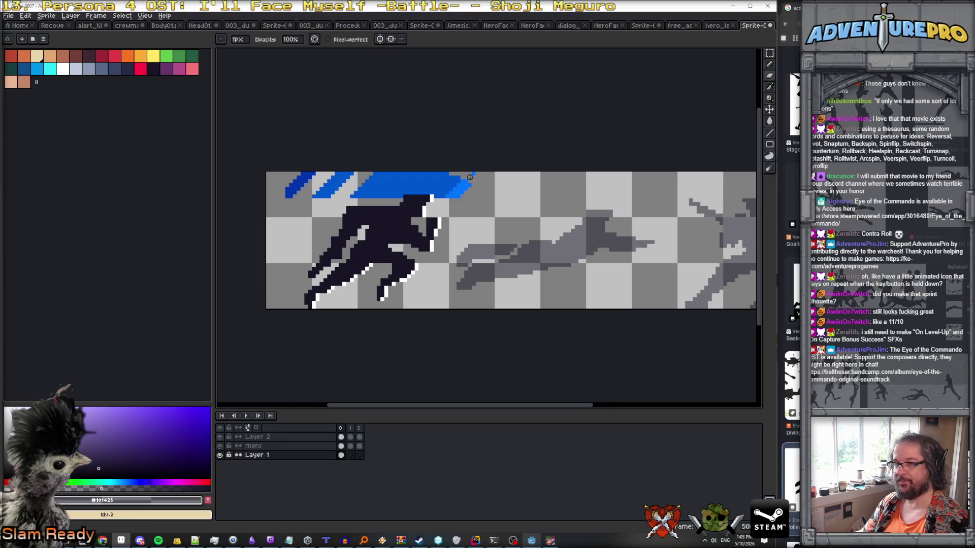
scroll(478, 173, "up", 2)
scroll(460, 184, "up", 1)
Pencil the streak's top edge in #0057cc and its tip in lighter #0074ff.
key("b")
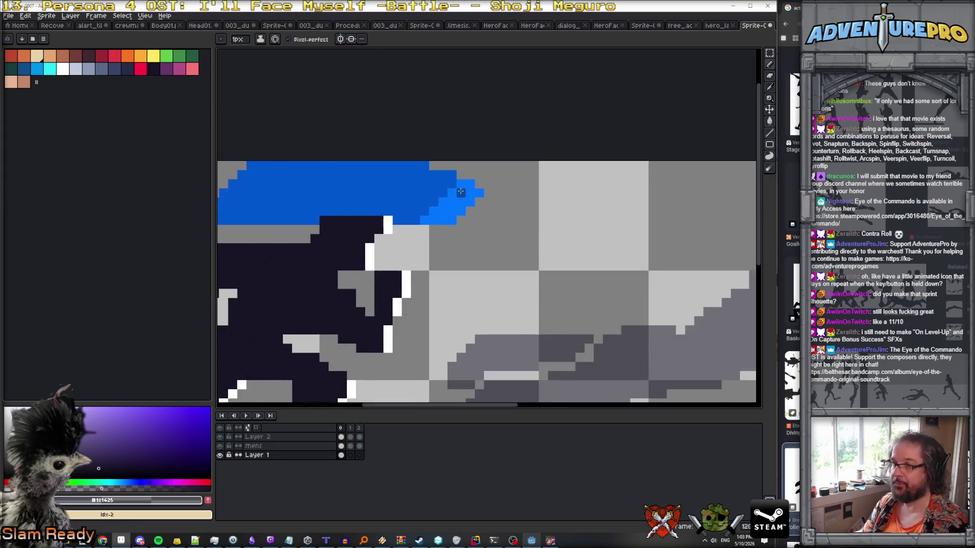
left_click(447, 178, "alt")
left_click_drag(449, 166, 436, 166)
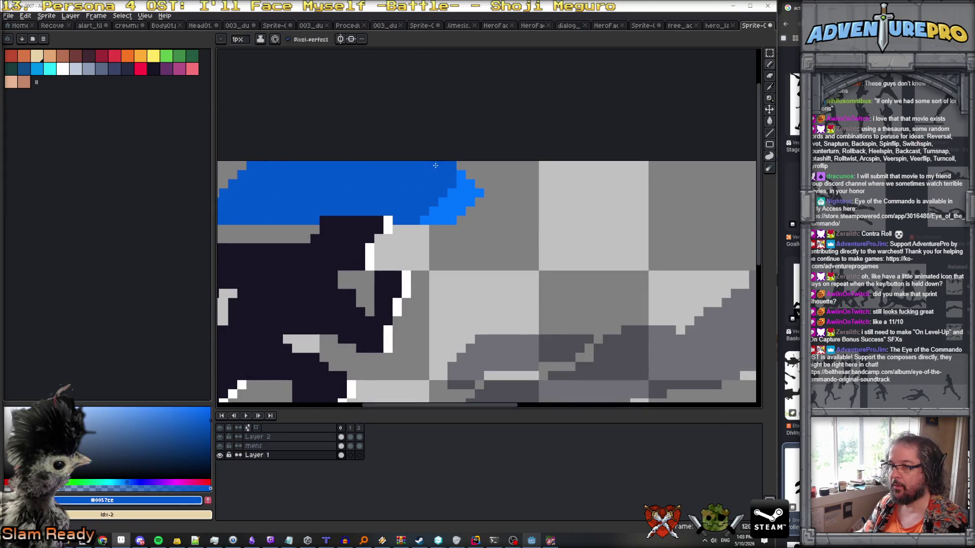
scroll(455, 181, "down", 3)
scroll(456, 185, "up", 3)
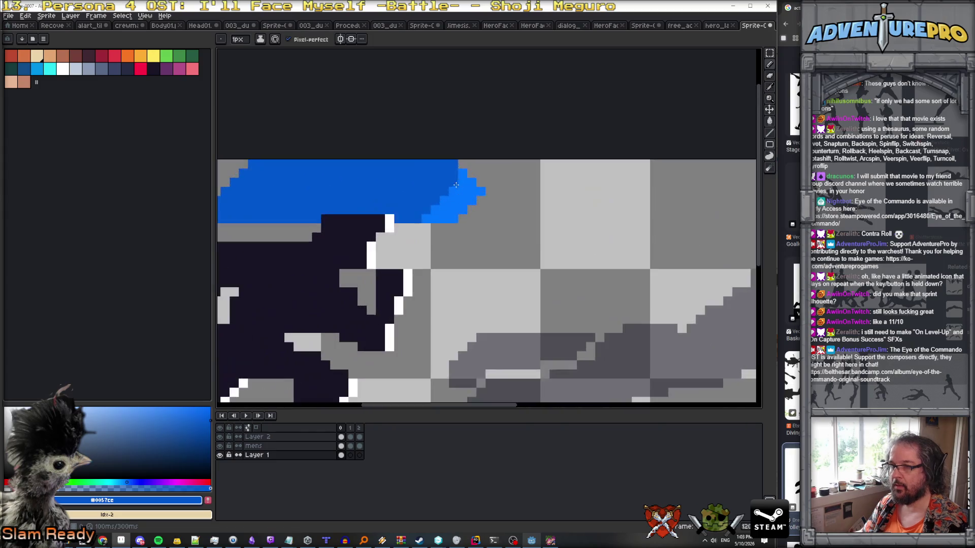
left_click(460, 185, "alt")
mouse_move(453, 184)
left_mouse_down()
mouse_move(427, 168)
mouse_move(449, 165)
left_mouse_up()
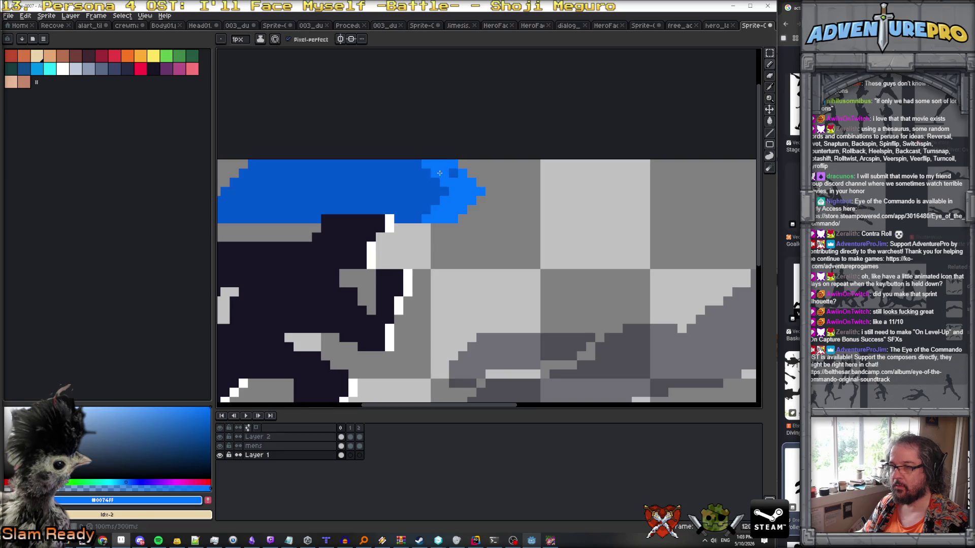
Add #0034ac dark-blue stair-step pixels, undoing a stray bucket fill of the streak.
scroll(400, 177, "down", 1)
left_click(260, 174, "alt")
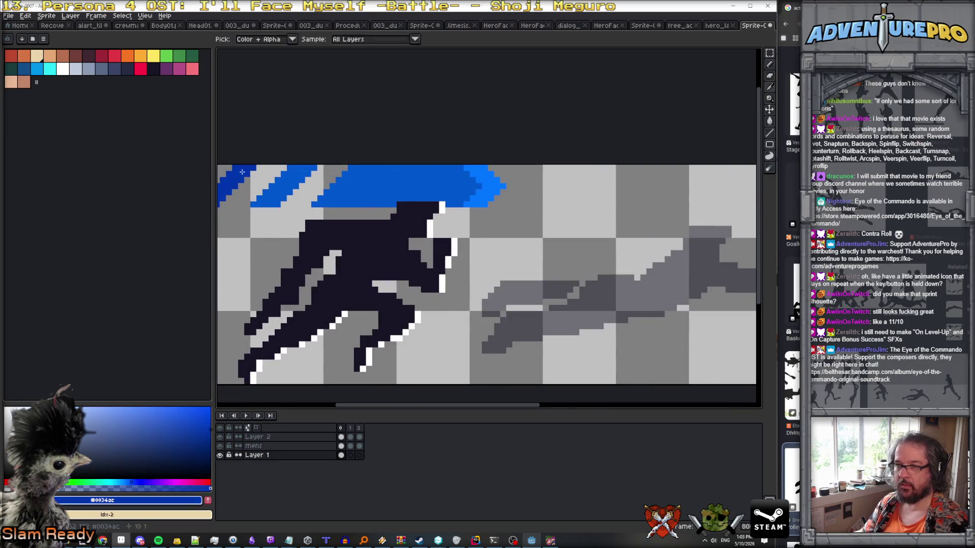
left_click(437, 185)
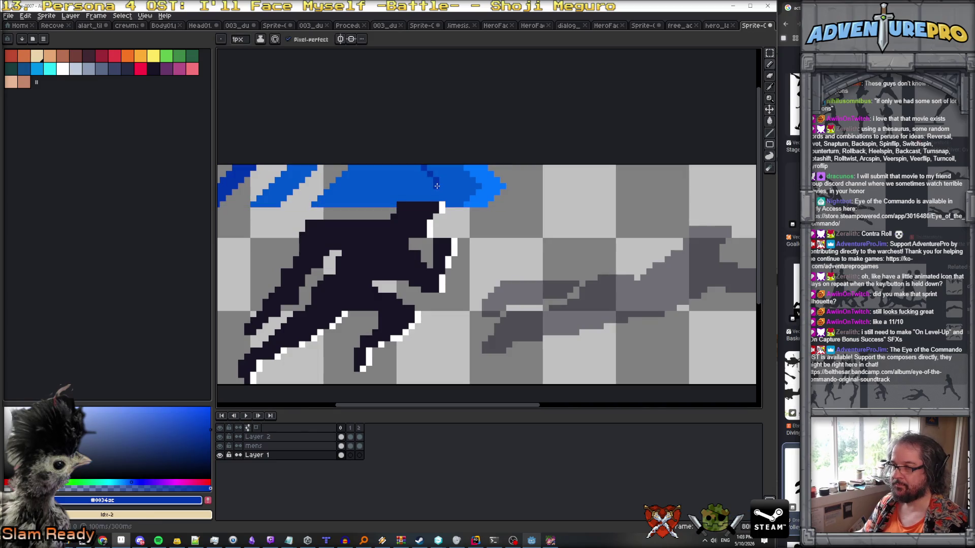
left_click(438, 188)
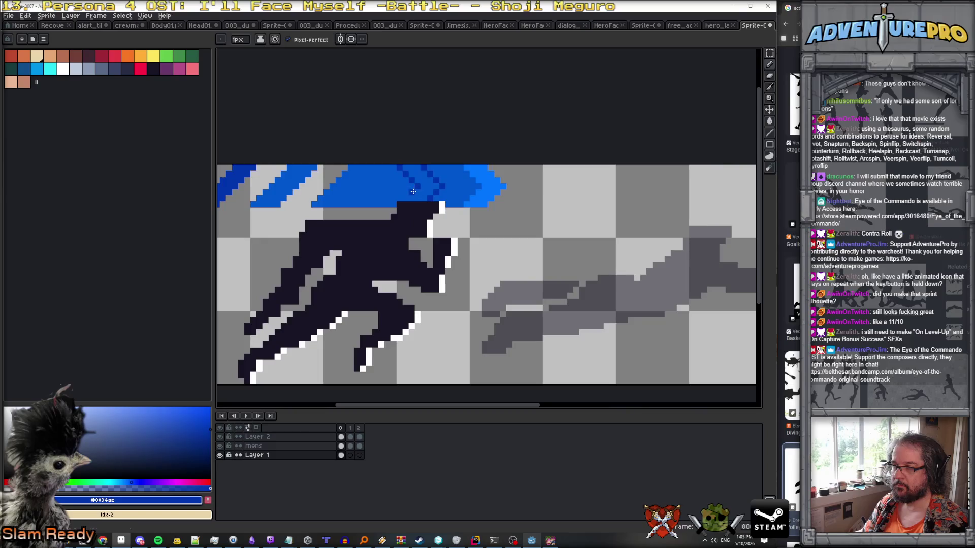
key("g")
left_click(426, 188)
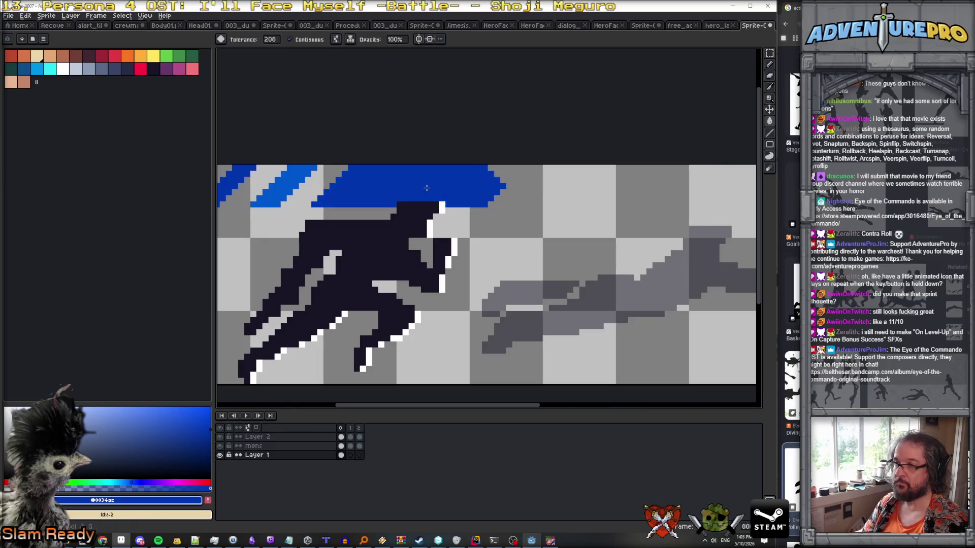
key("ctrl+z")
scroll(427, 188, "up", 1)
Set fill Tolerance to 0 and bucket-fill one streak band darker blue.
key("b")
left_click(404, 209)
key("g")
left_click(427, 188)
key("ctrl+z")
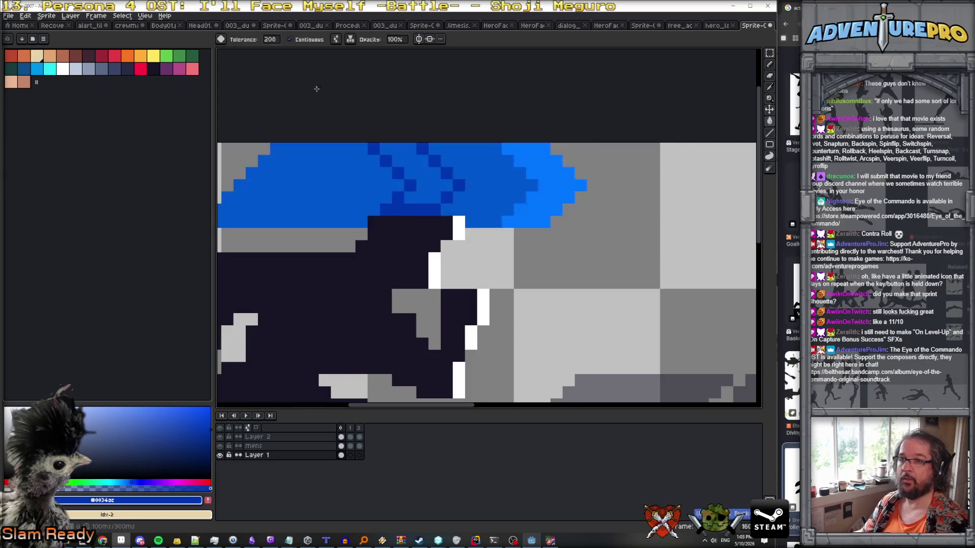
left_click(269, 39)
type("0")
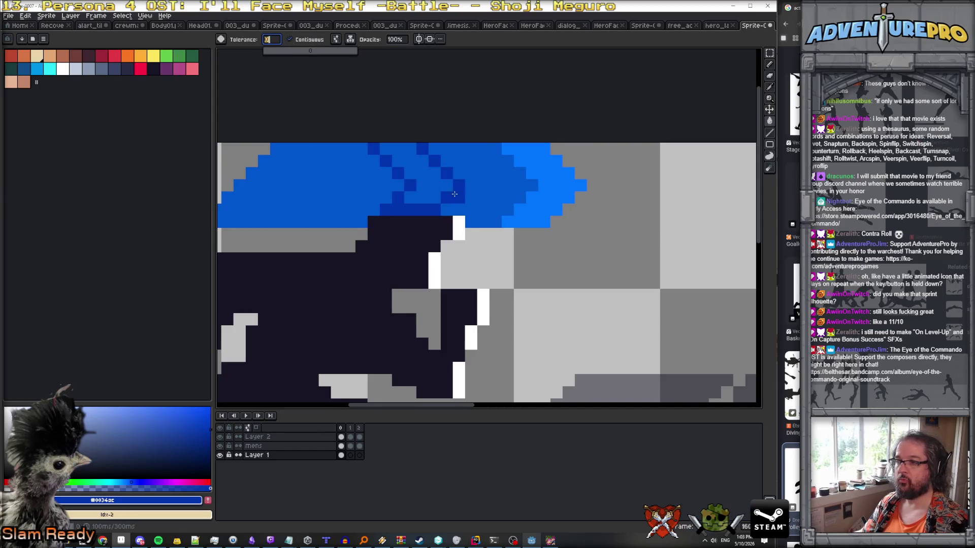
left_click(455, 194)
scroll(406, 189, "down", 1)
scroll(370, 187, "up", 1)
scroll(367, 186, "down", 1)
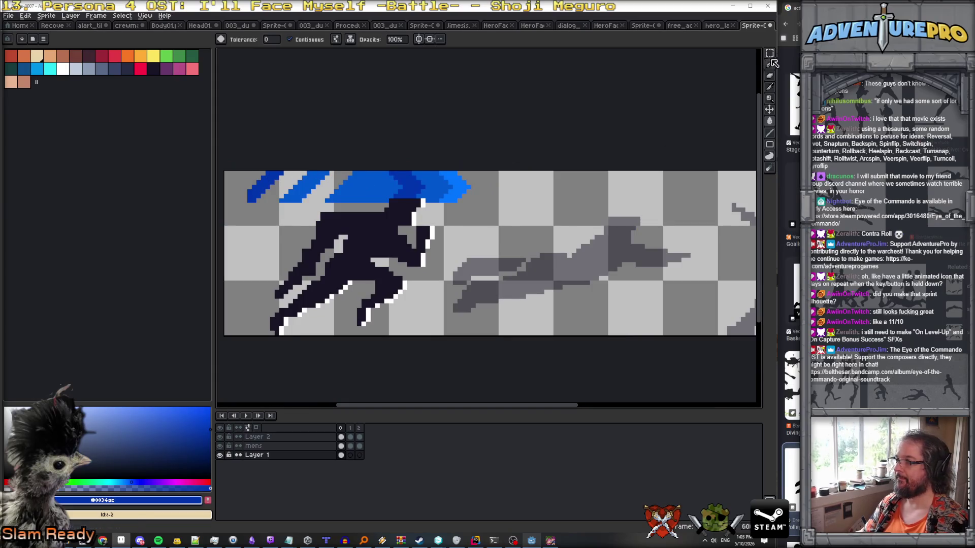
Delete the left part of the blue streak and erase stray blue pixels.
left_click(770, 52)
left_click_drag(275, 186, 379, 208)
key("Delete")
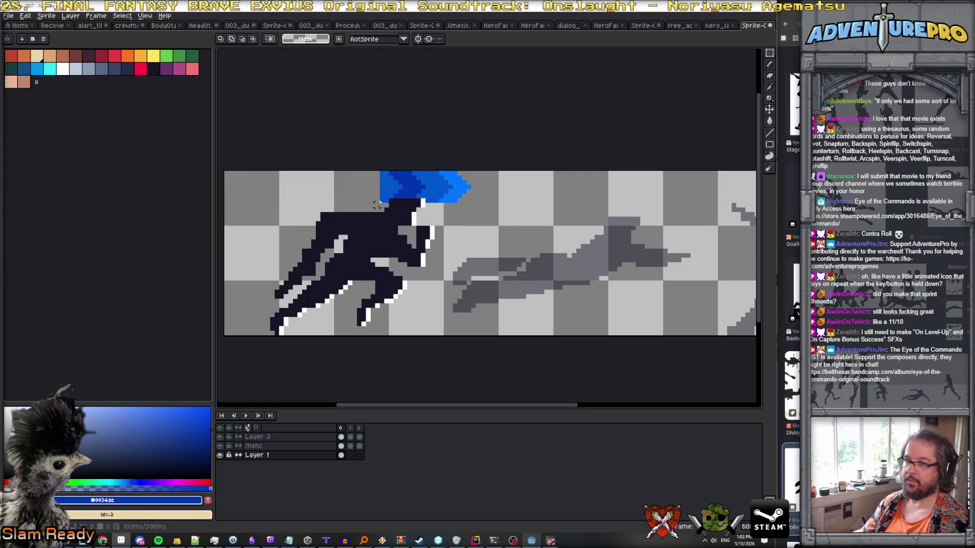
scroll(378, 205, "up", 1)
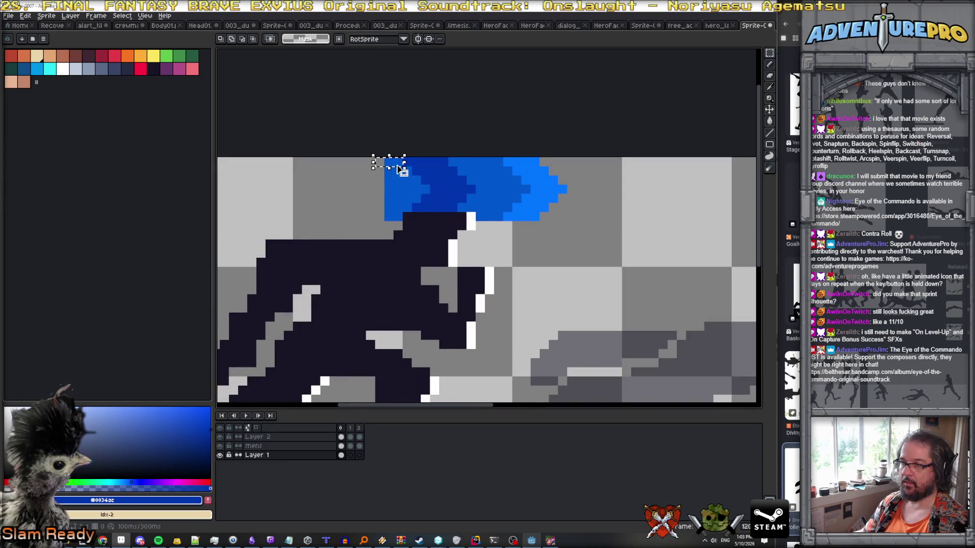
key("e")
mouse_move(398, 189)
left_mouse_down()
mouse_move(387, 206)
mouse_move(388, 161)
mouse_move(389, 217)
mouse_move(407, 189)
left_mouse_up()
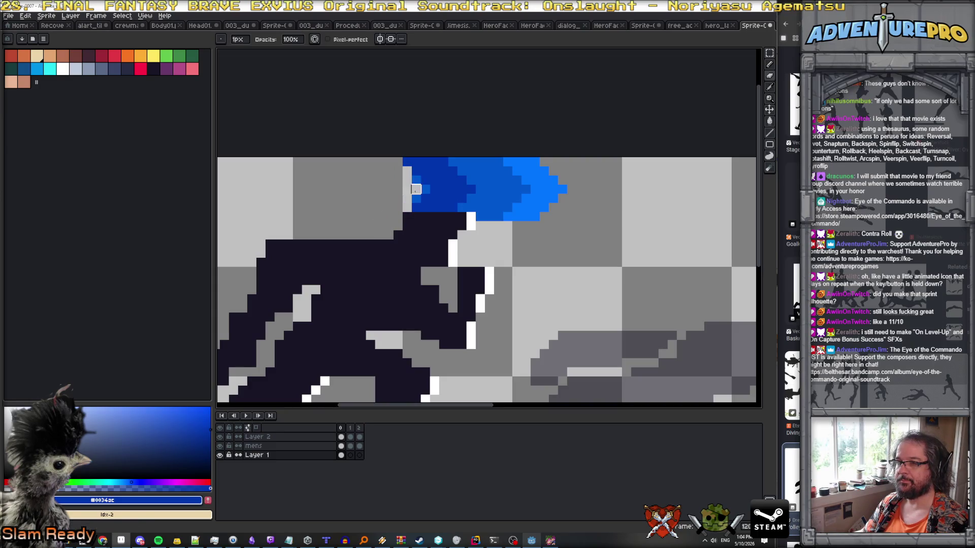
left_click(426, 188)
scroll(416, 180, "down", 3)
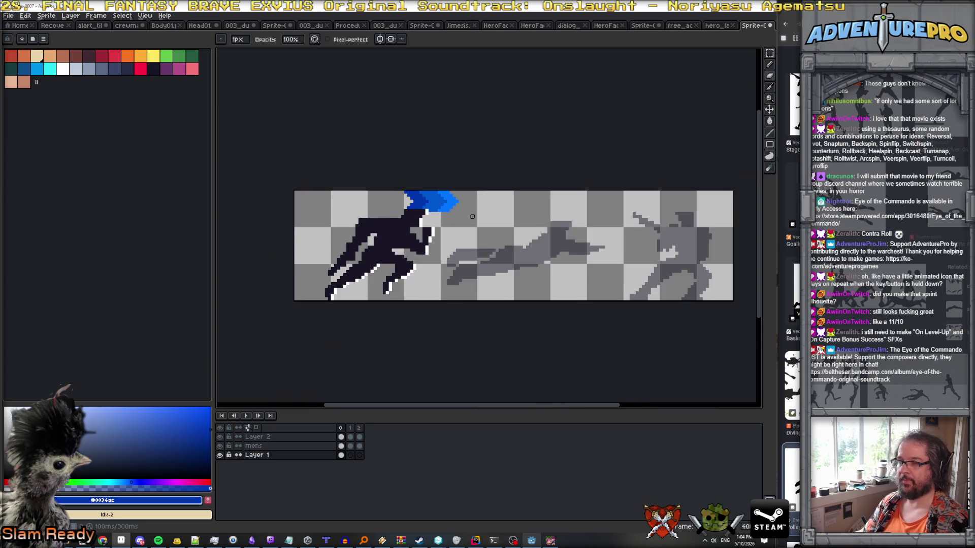
scroll(472, 218, "up", 1)
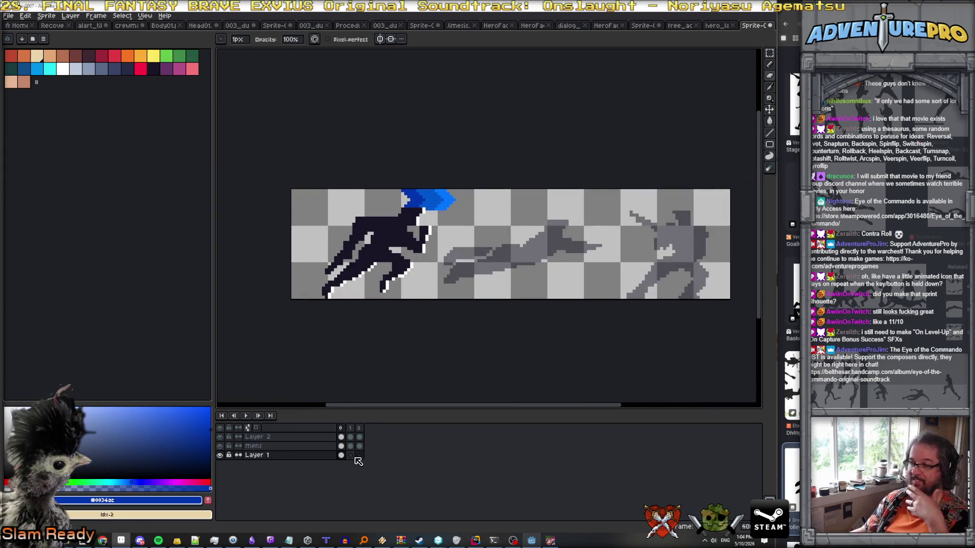
Shift the chevron about 30 px left, then move it right above the dive figure on frame 2.
key("v")
left_click_drag(429, 206, 376, 204)
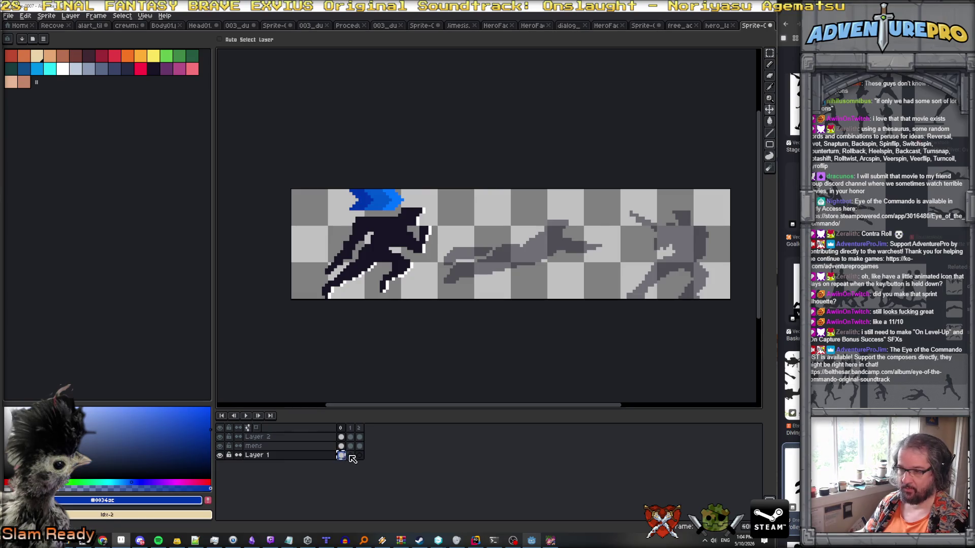
left_click(350, 455)
left_click_drag(378, 203, 518, 204)
scroll(518, 179, "up", 4)
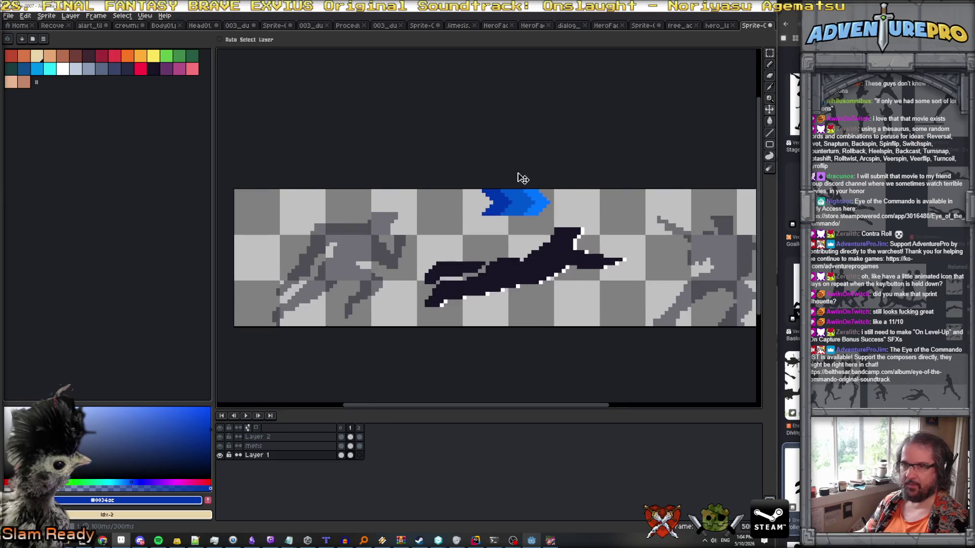
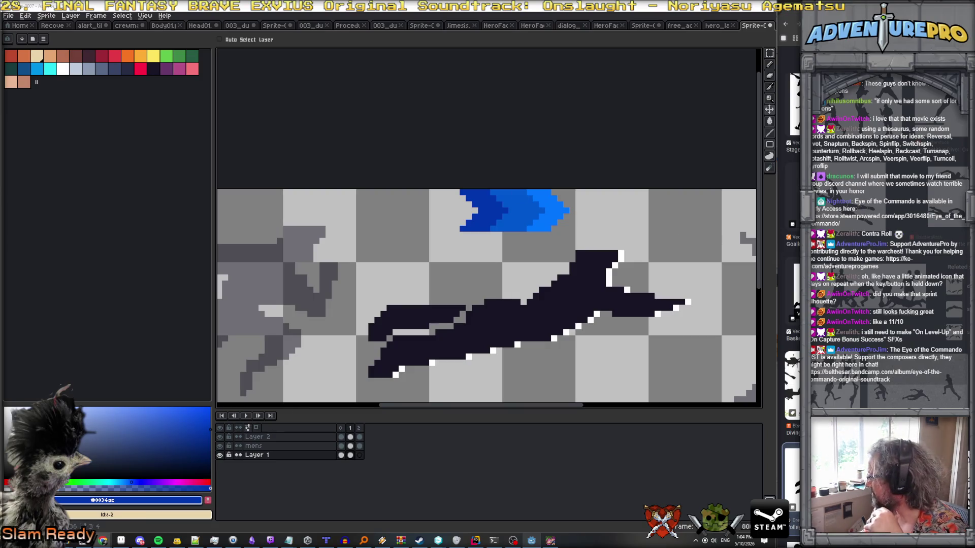
Flood-fill the chevron's left and right parts dark purple and its middle pink.
left_click(165, 68)
scroll(489, 207, "up", 1)
scroll(490, 208, "down", 1)
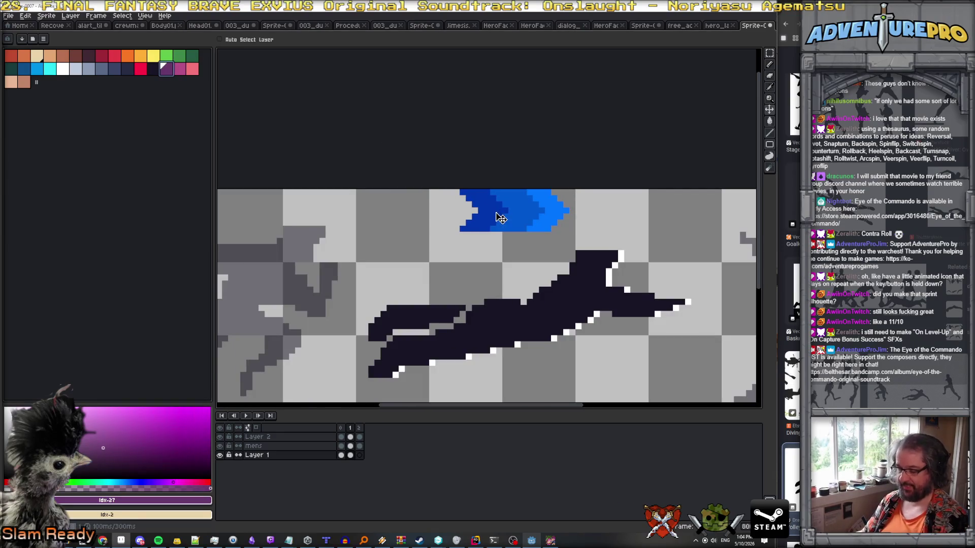
key("g")
left_click(493, 213)
left_click(544, 217)
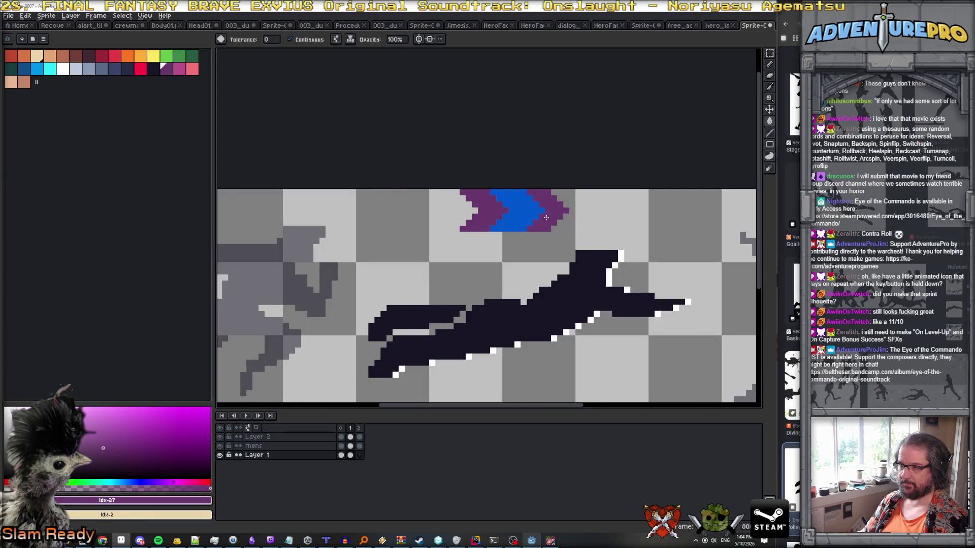
left_click(179, 68)
left_click(517, 217)
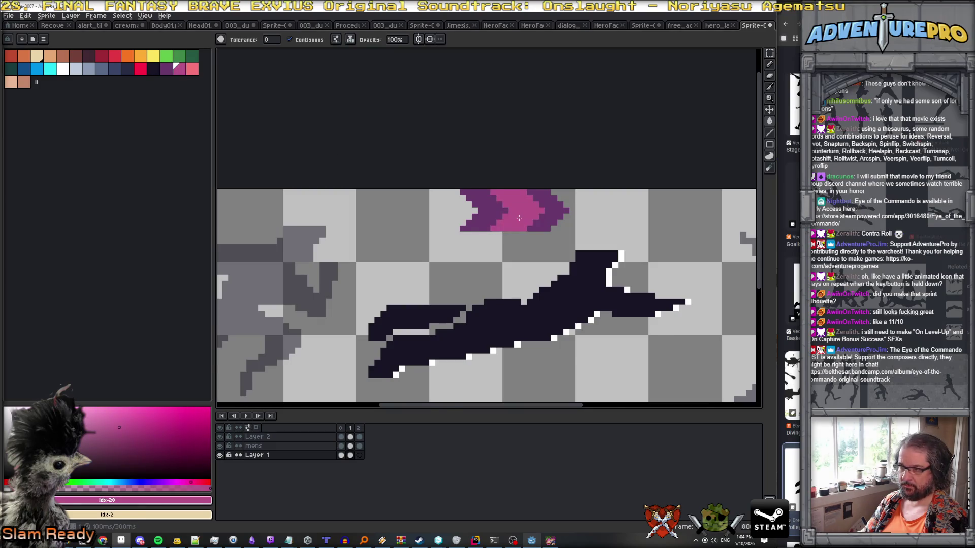
scroll(533, 220, "up", 1)
Pencil over the white and pink notches so the chevron becomes square purple-pink-purple blocks.
key("b")
left_click(460, 206, "alt")
mouse_move(434, 186)
left_mouse_down()
mouse_move(435, 226)
mouse_move(451, 209)
mouse_move(481, 228)
mouse_move(492, 198)
mouse_move(500, 210)
left_mouse_up()
left_click(508, 206, "alt")
left_click(561, 194, "alt")
mouse_move(536, 181)
left_mouse_down()
mouse_move(536, 229)
mouse_move(570, 180)
mouse_move(581, 220)
mouse_move(588, 206)
mouse_move(590, 216)
left_mouse_up()
key("e")
key("b")
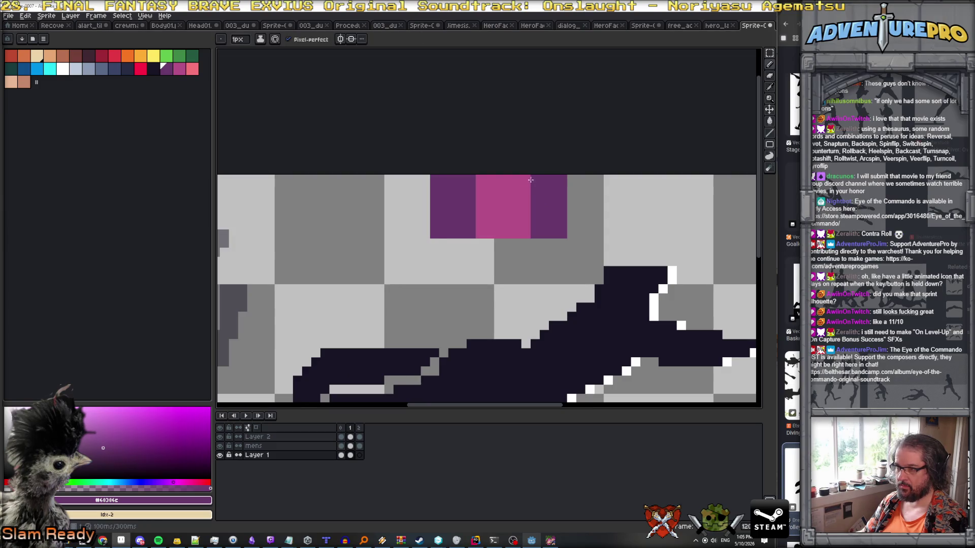
Paint a pink column purple to narrow the pink centre band.
left_click_drag(526, 193, 527, 233)
scroll(527, 233, "down", 6)
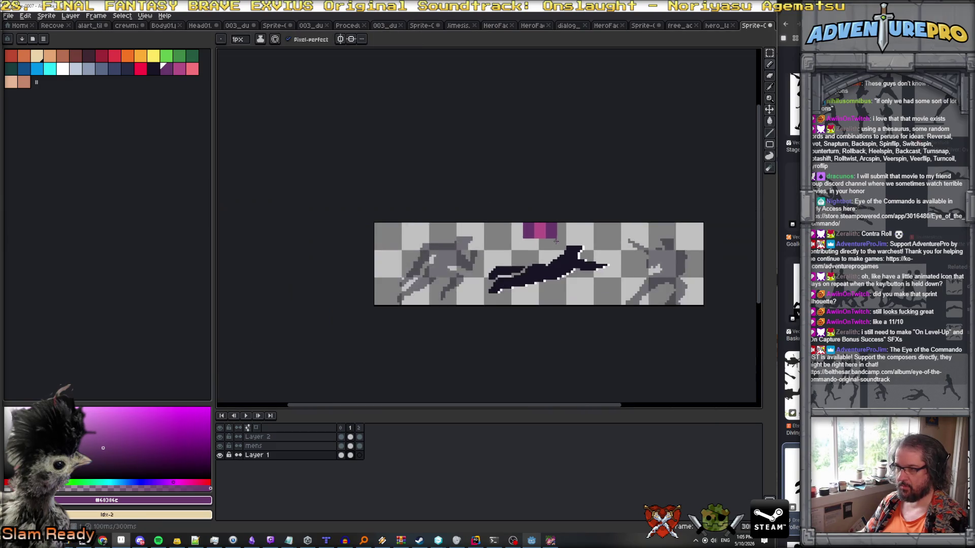
scroll(560, 245, "up", 2)
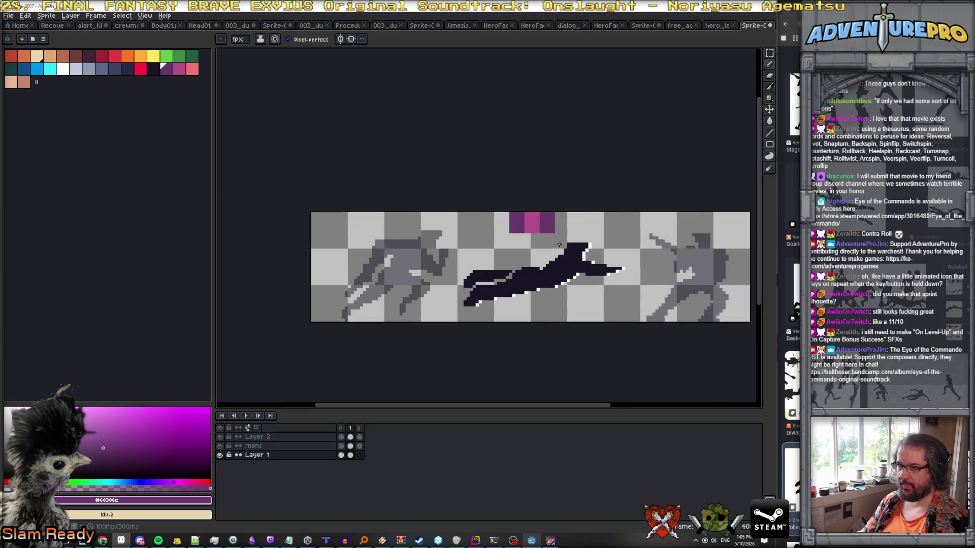
Flip the third frame's blue chevron horizontally so it sits above the right-hand figure.
left_click(341, 455)
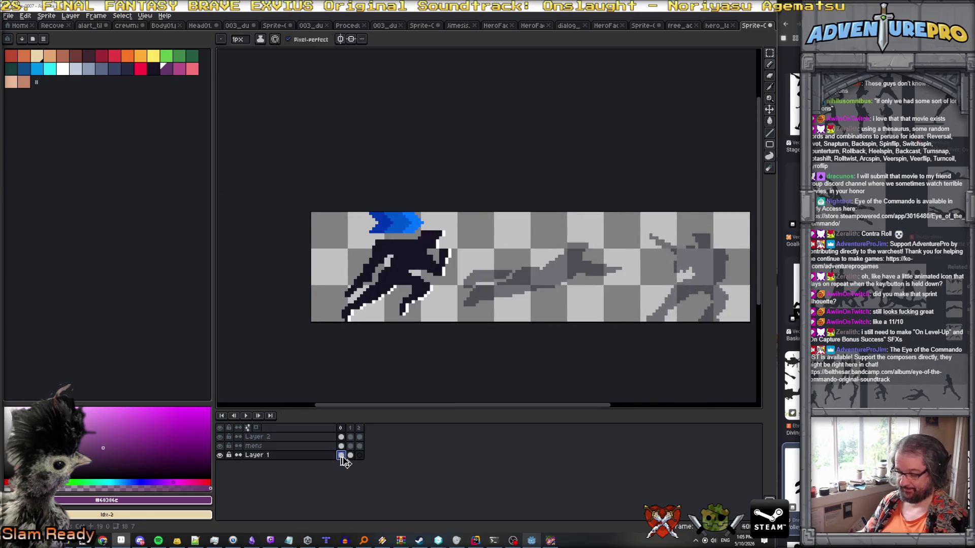
left_click(360, 455)
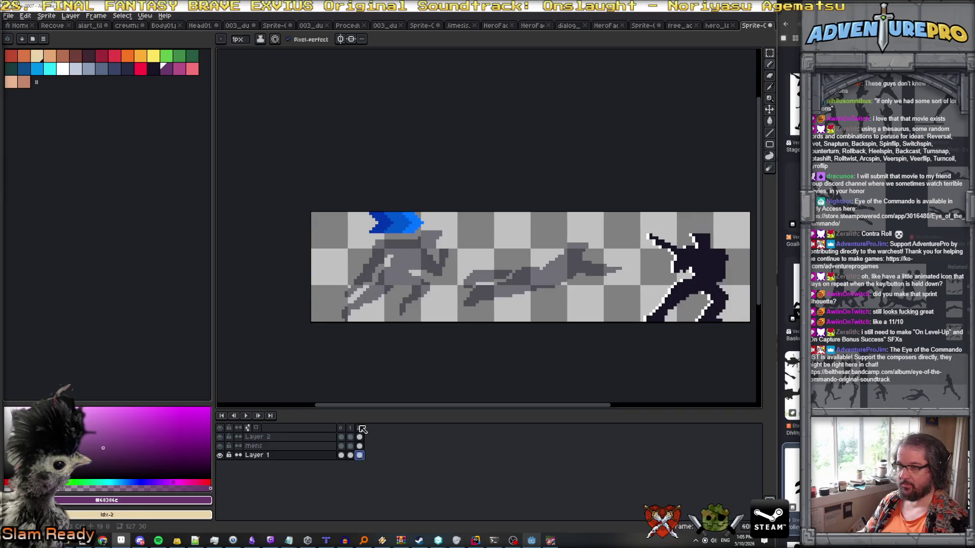
left_click(71, 16)
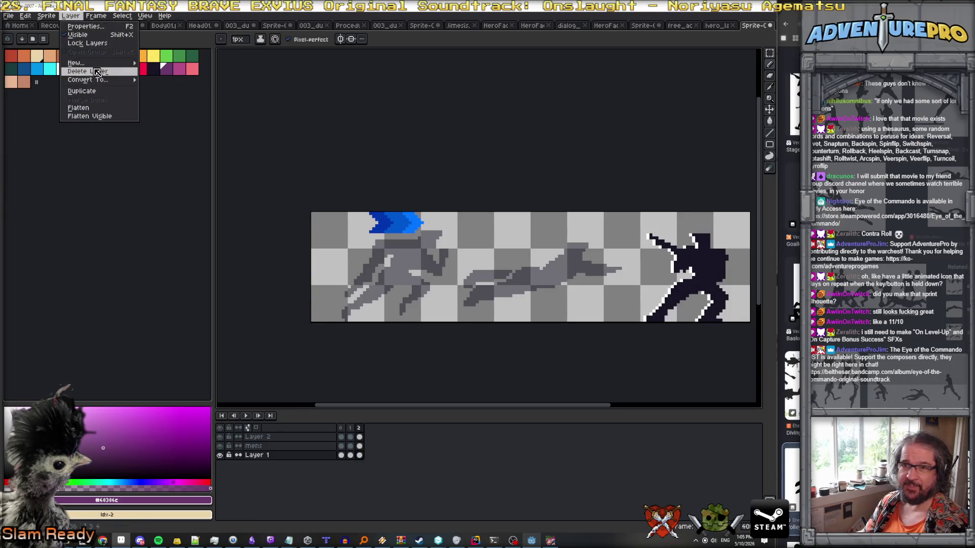
left_click(47, 16)
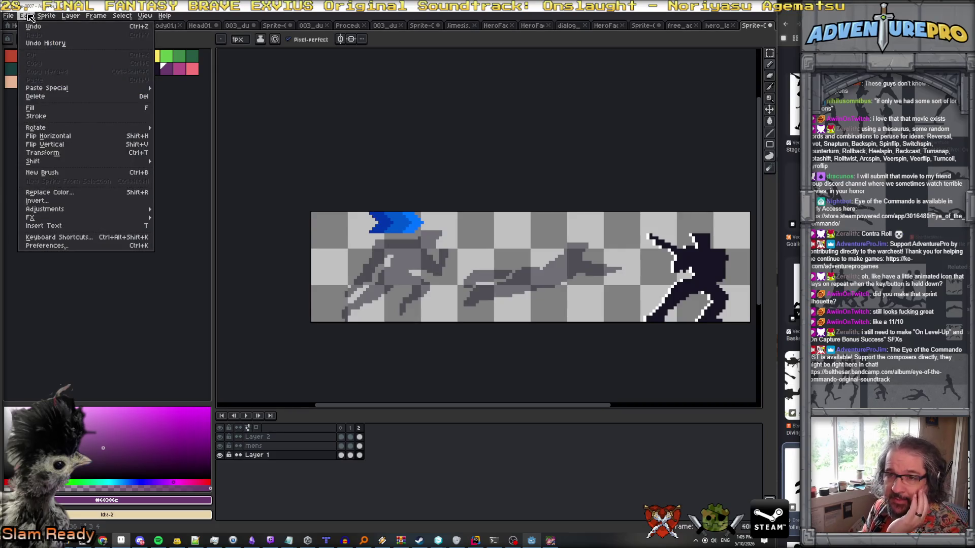
left_click(29, 17)
left_click(71, 16)
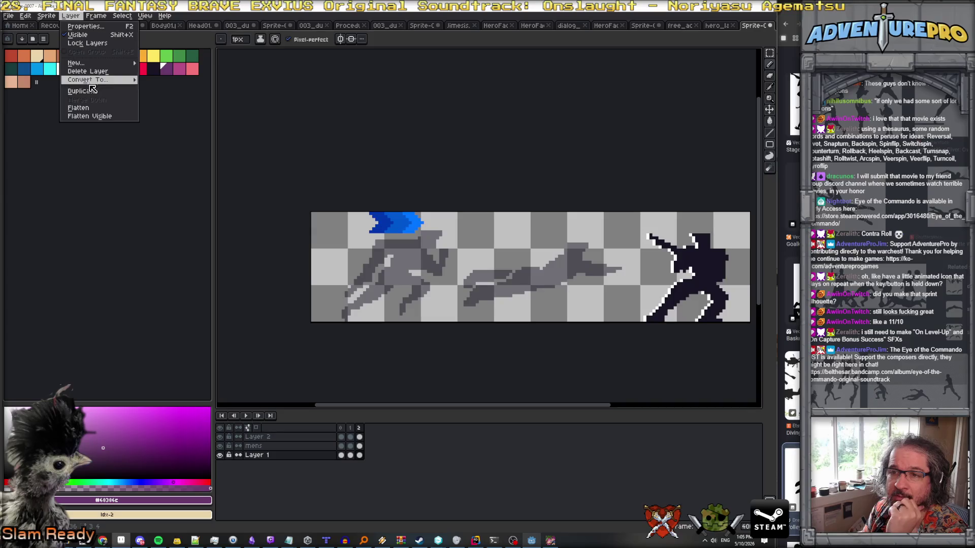
left_click(71, 16)
left_click(47, 16)
mouse_move(28, 18)
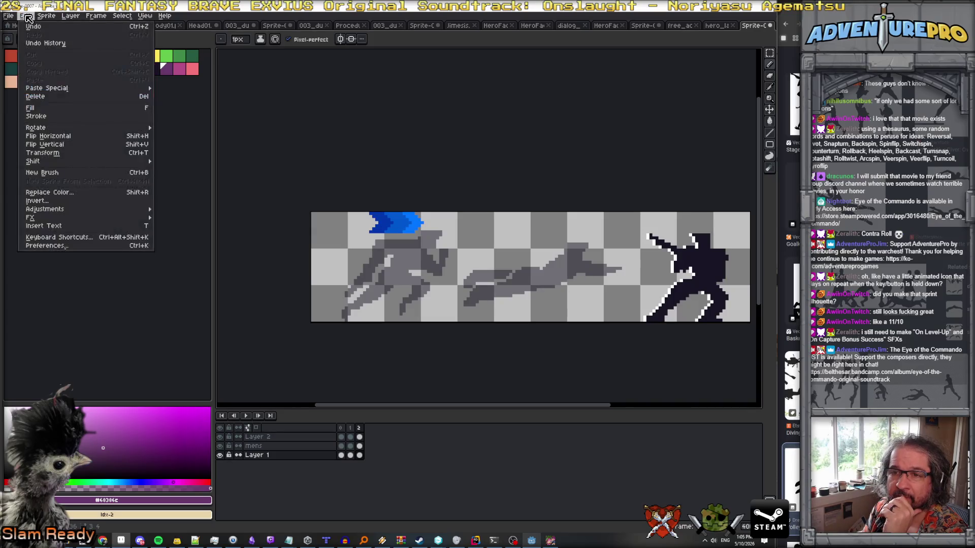
left_click(65, 136)
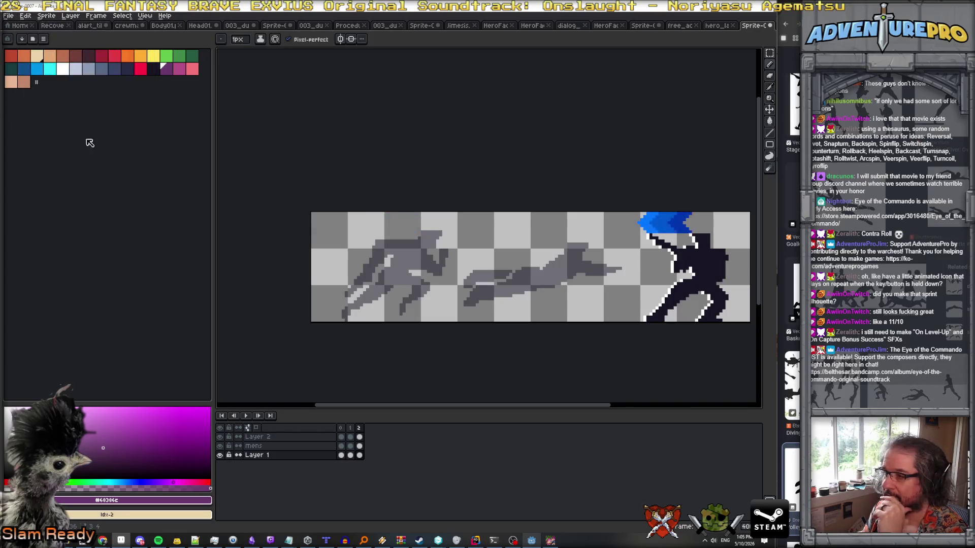
left_click(350, 429)
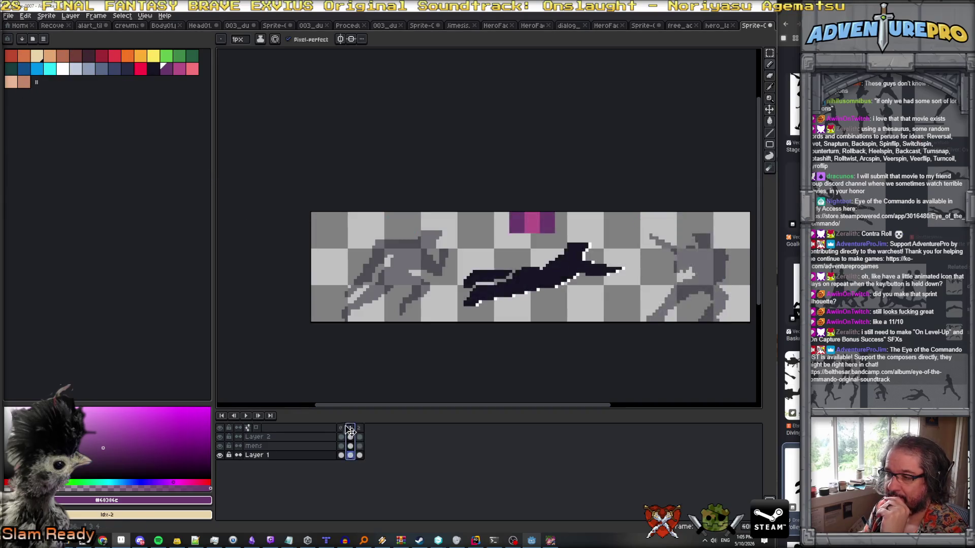
left_click(33, 39)
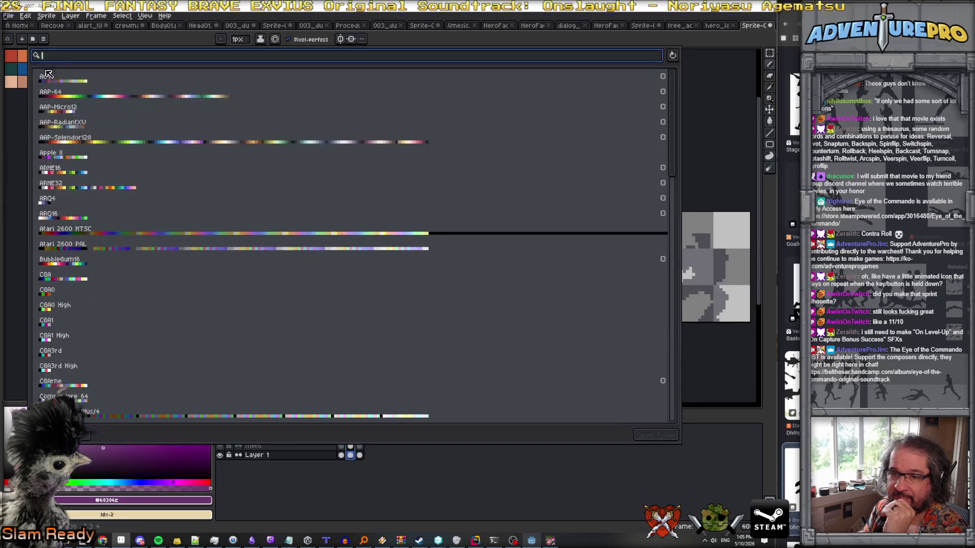
Replace the palette with the gen512_eotc preset and pick a dark purple from it.
scroll(81, 331, "down", 5)
scroll(80, 332, "down", 1)
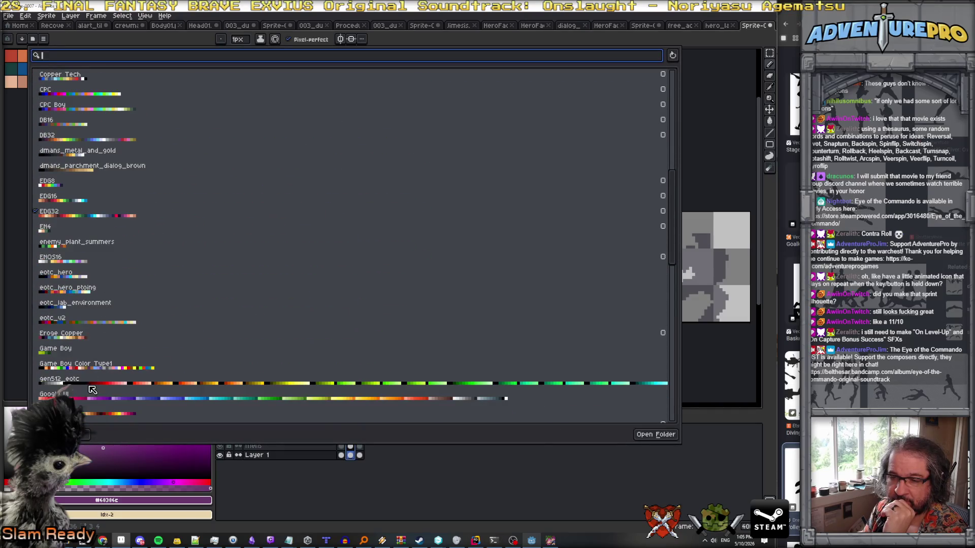
left_click(91, 384)
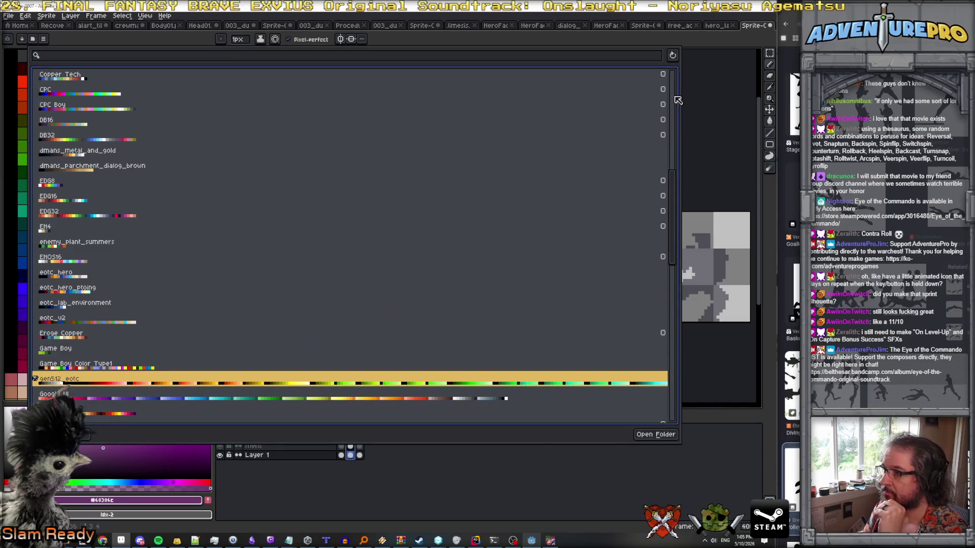
key("Escape")
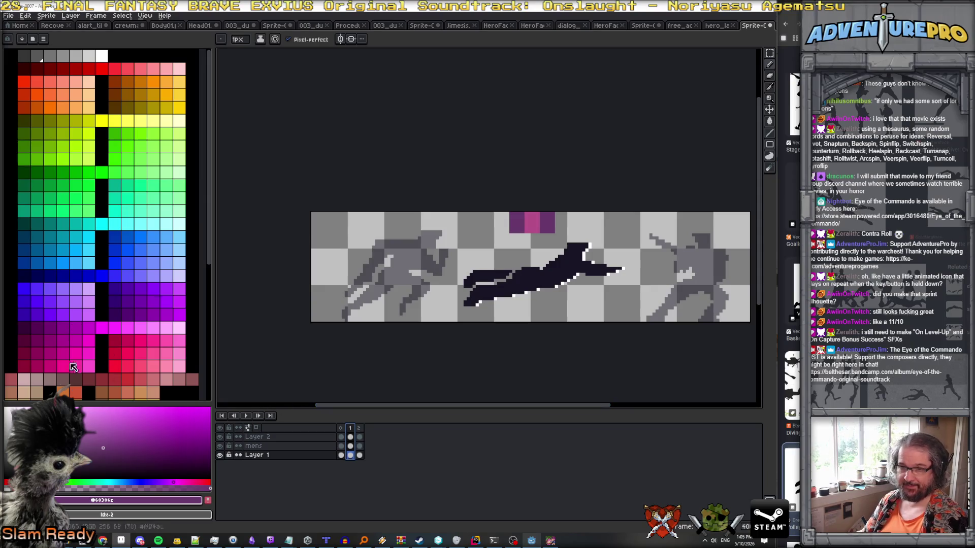
left_click(37, 329)
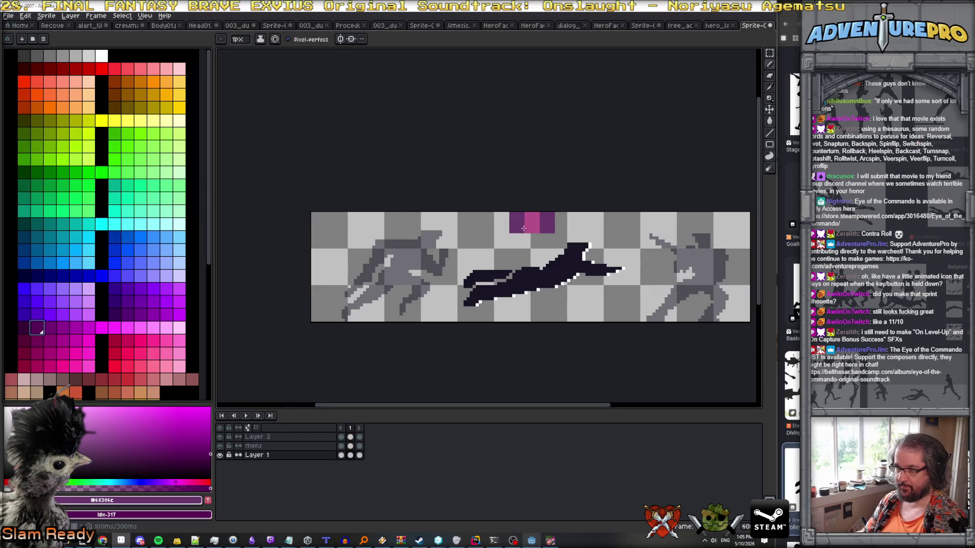
Fill the middle frame's side blocks with a darker purple and its centre with magenta.
key("g")
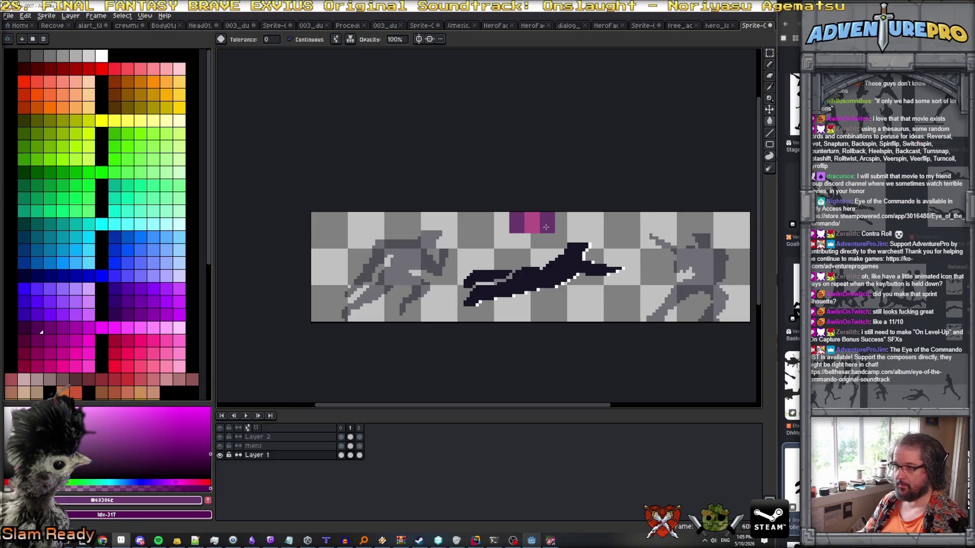
scroll(545, 227, "up", 2)
scroll(545, 228, "down", 1)
left_click(510, 268)
key("ctrl+z")
left_click(45, 327)
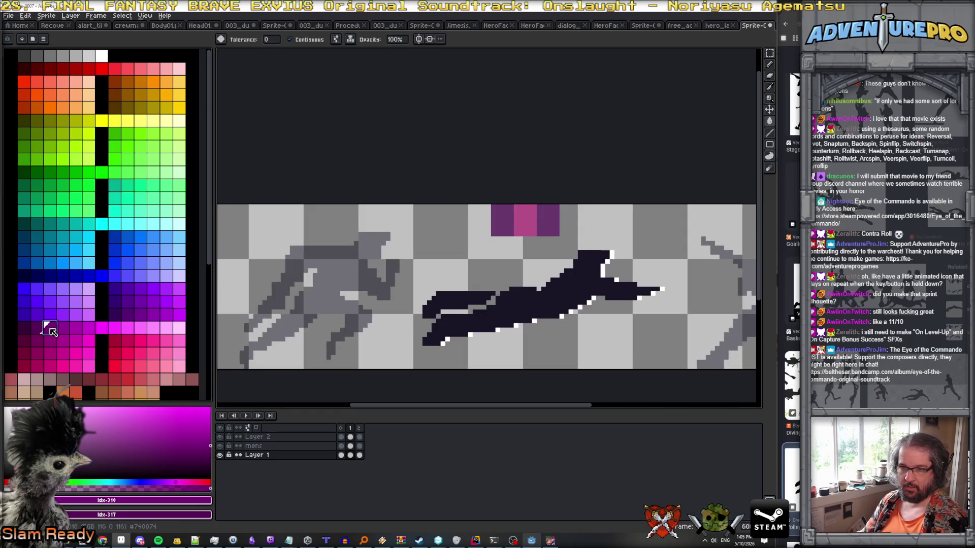
left_click(507, 227)
left_click(545, 227)
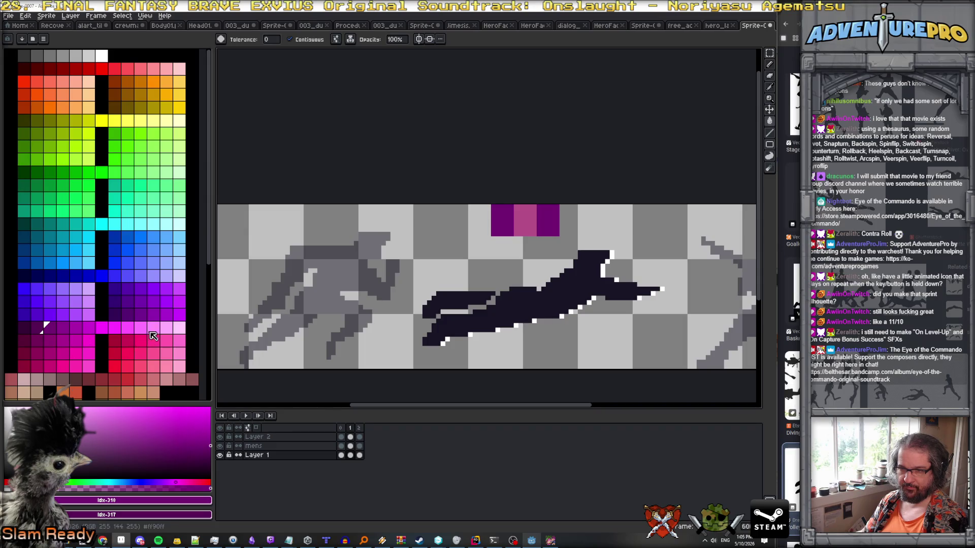
scroll(142, 333, "down", 3)
left_click(61, 305)
left_click(526, 221)
scroll(539, 255, "down", 1)
scroll(539, 256, "down", 1)
key("Return")
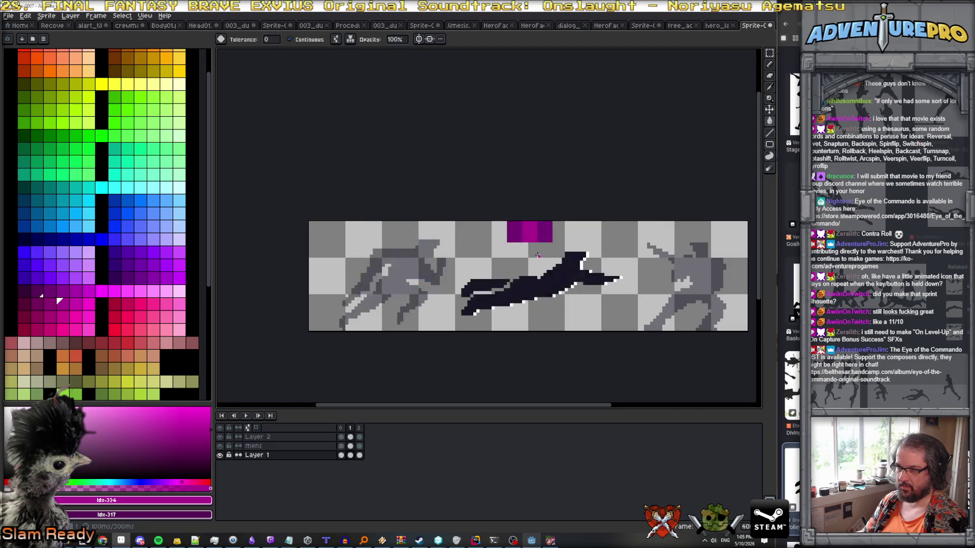
Fill the third frame's blue chevron with two orange shades and preview the animation.
left_click(29, 58)
scroll(35, 65, "up", 3)
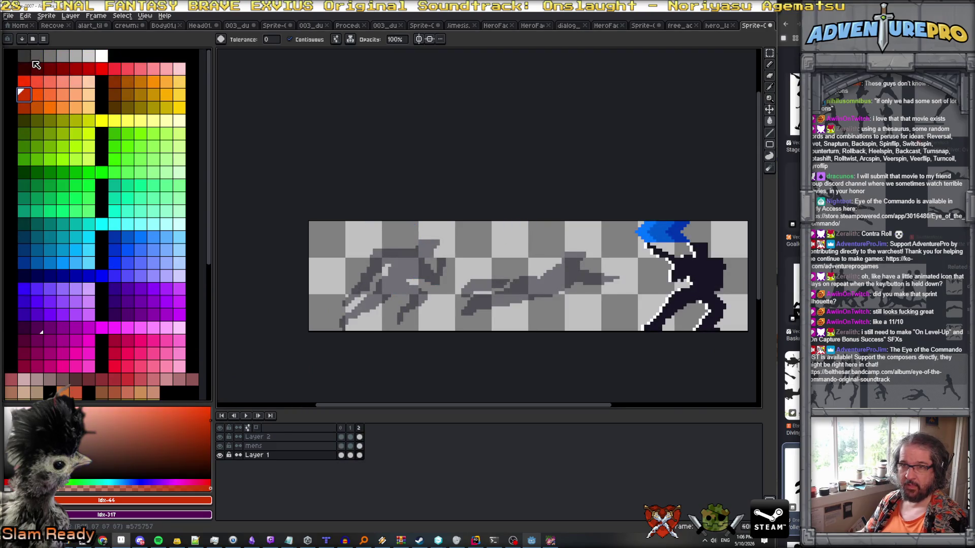
left_click(153, 81)
left_click(167, 83)
left_click(642, 233)
key("bracketleft")
key("bracketleft")
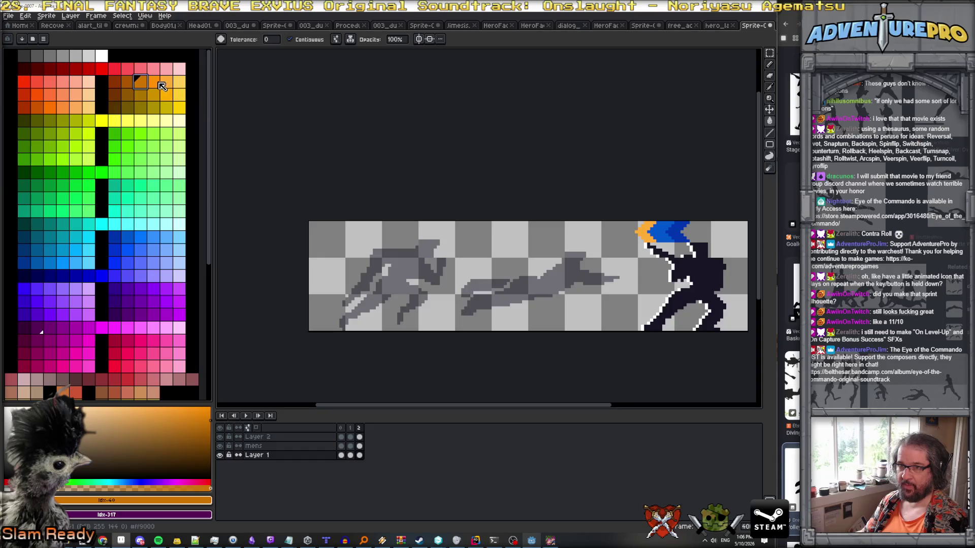
key("bracketright")
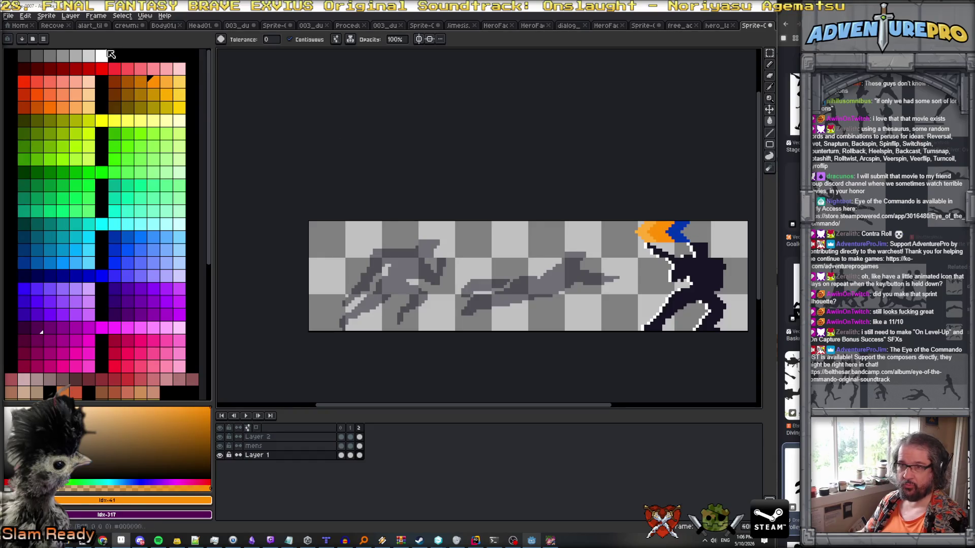
left_click(114, 81)
left_click(673, 232)
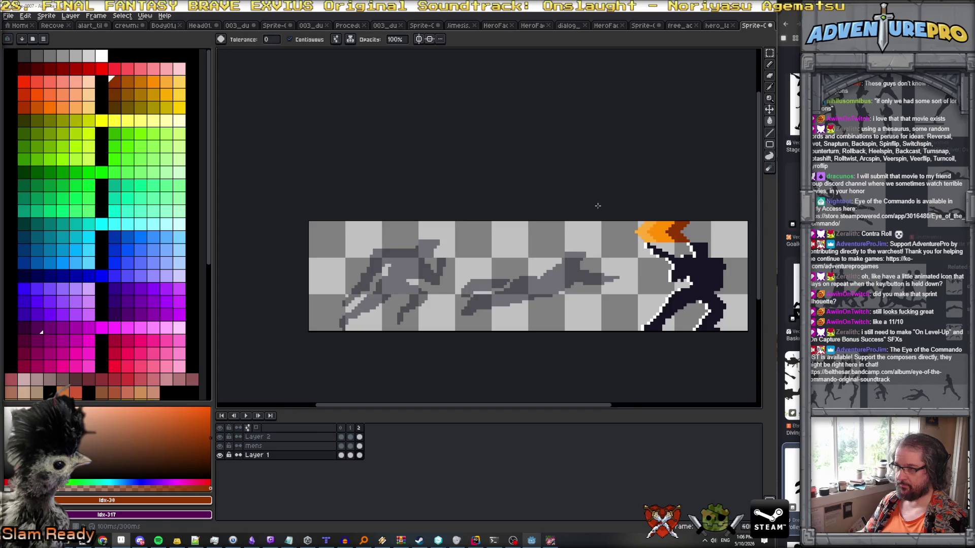
key("bracketright")
key("bracketright")
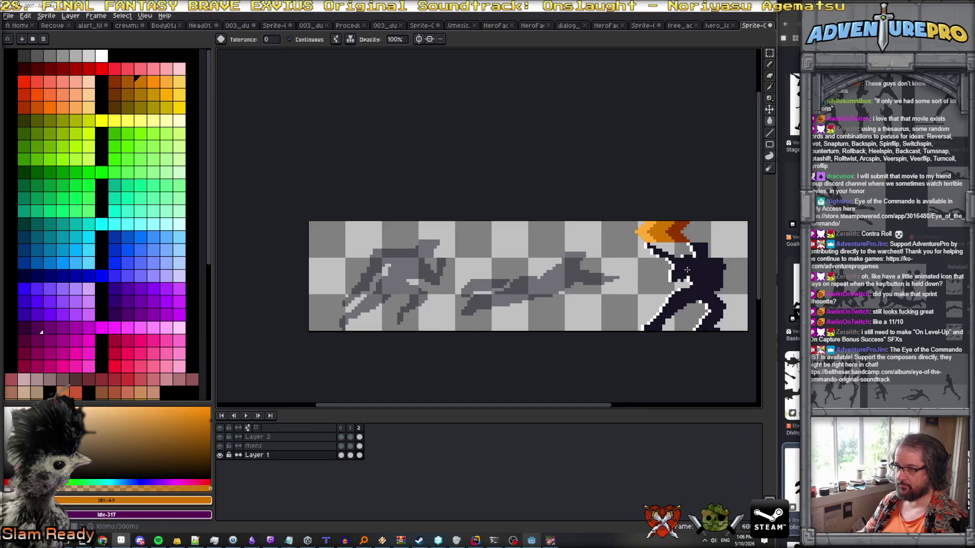
scroll(687, 269, "down", 2)
key("Return")
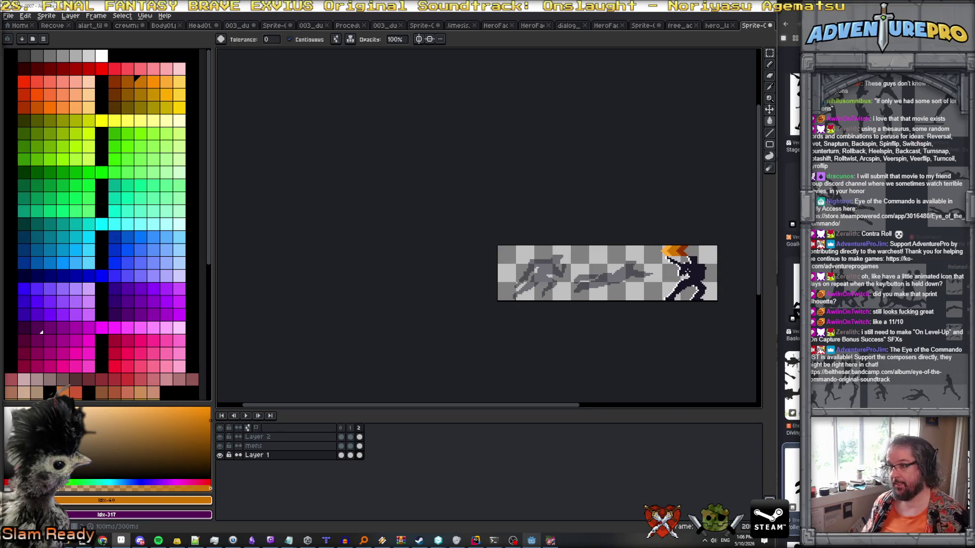
key("Right")
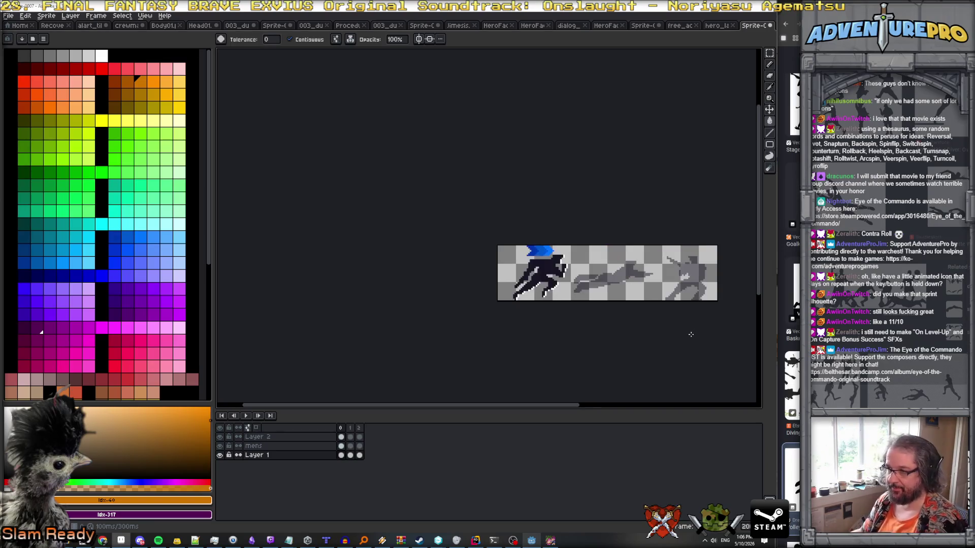
Move the third frame's orange flame about 10 px right and preview the animation.
key("Right")
key("Right")
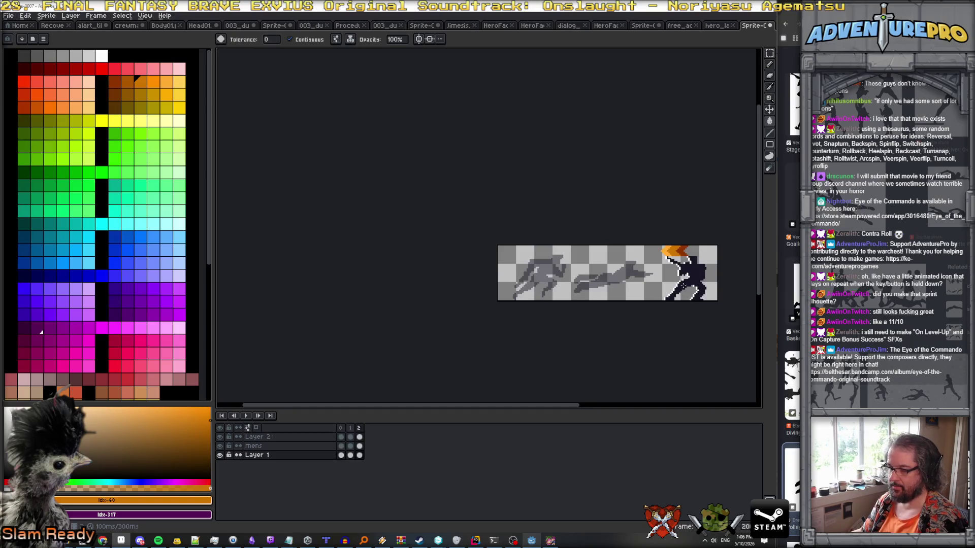
left_click(359, 455)
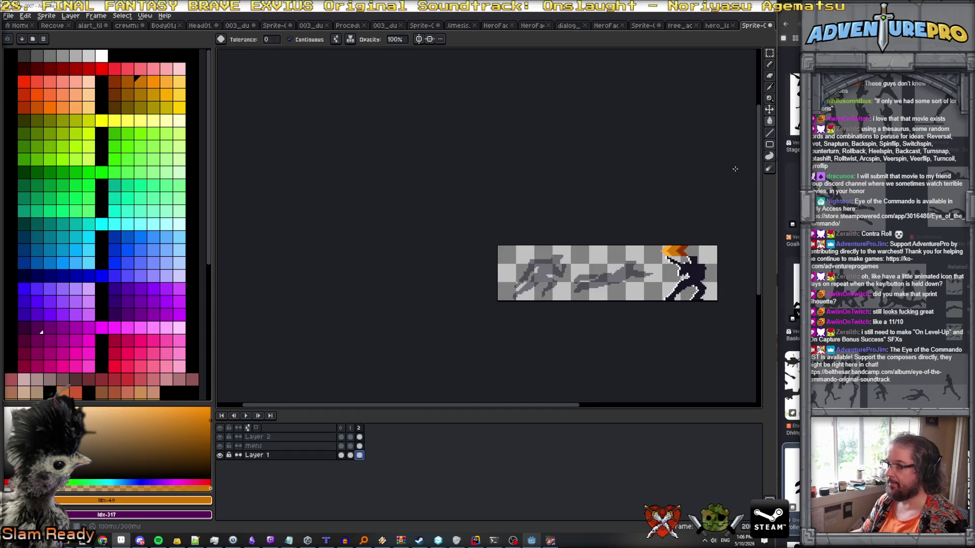
left_click(770, 110)
left_click_drag(709, 251, 720, 256)
key("Return")
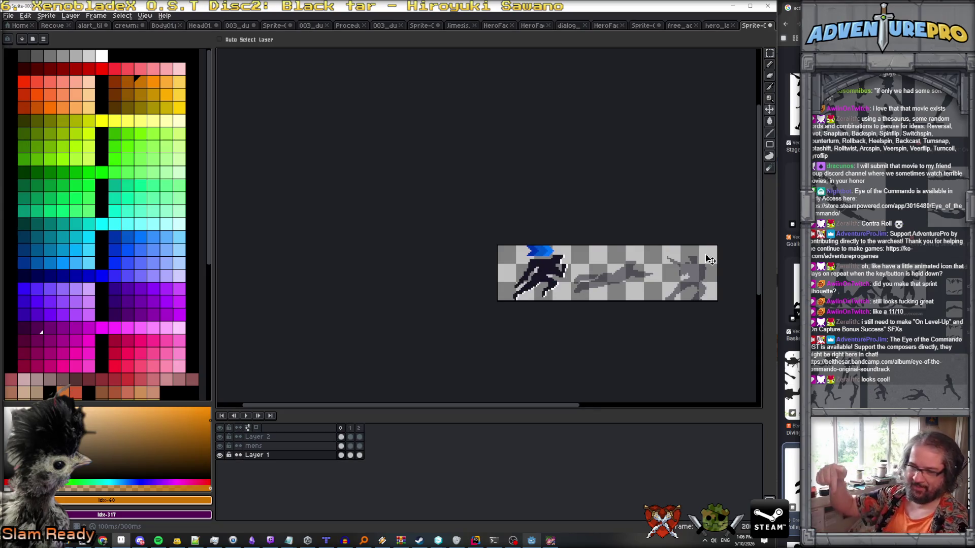
Resize the canvas to 48 px tall, anchored at the top-left.
left_click(46, 15)
left_click(76, 67)
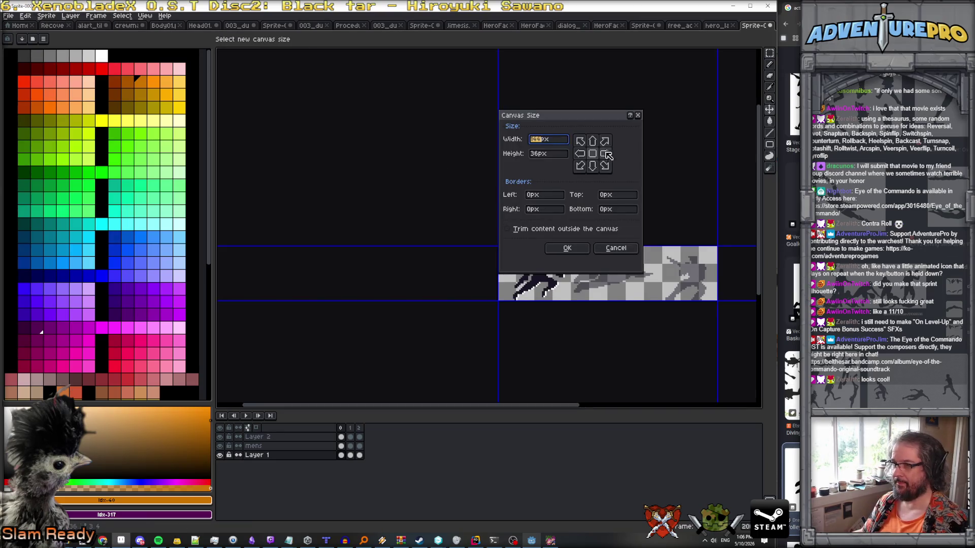
left_click(580, 141)
left_click(547, 153)
type("48")
key("Return")
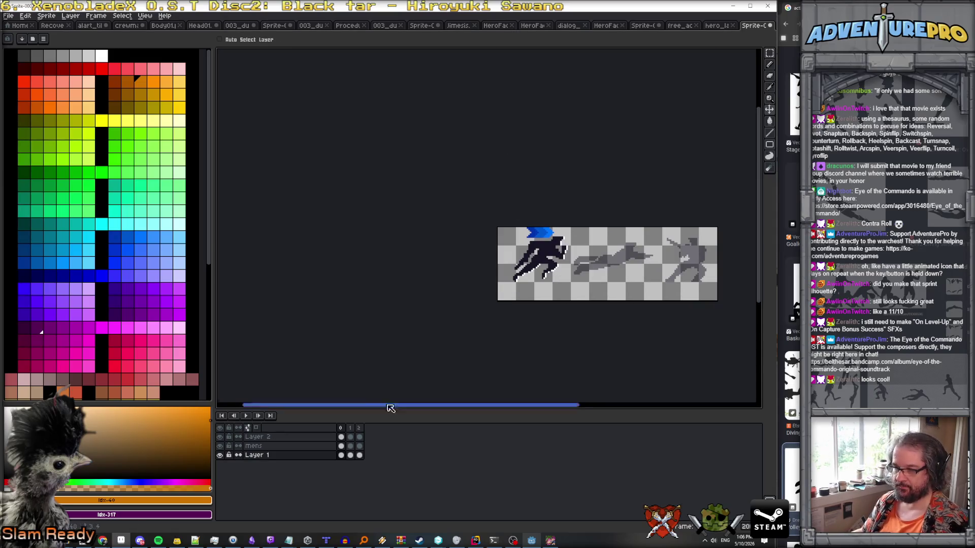
Move the blue, orange and purple arrows below the figures in each frame and preview.
left_click(304, 455)
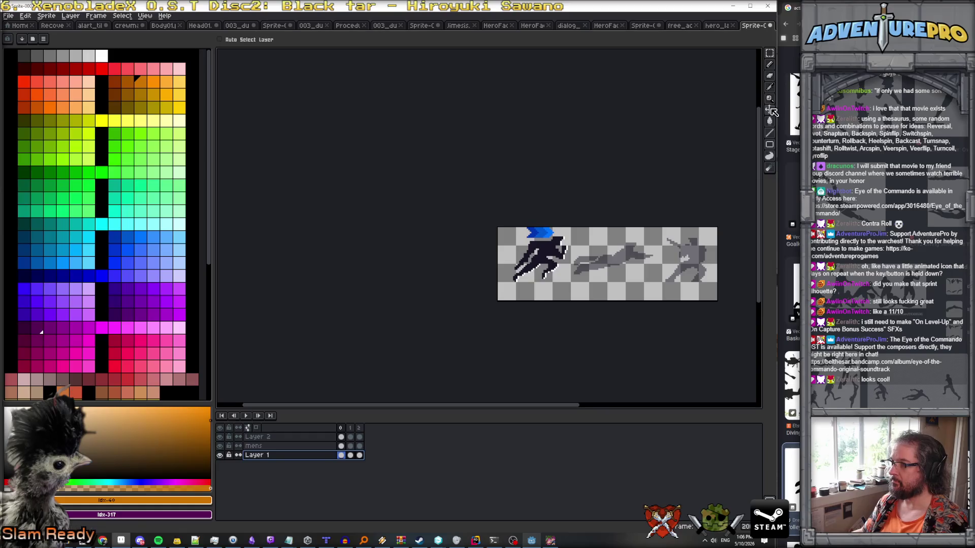
left_click_drag(575, 265, 577, 328)
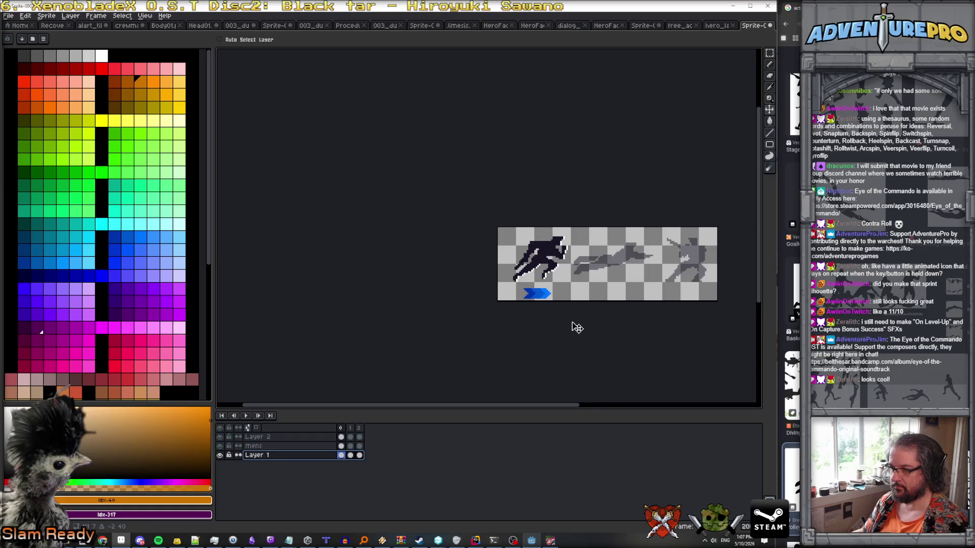
key("Right")
key("Right")
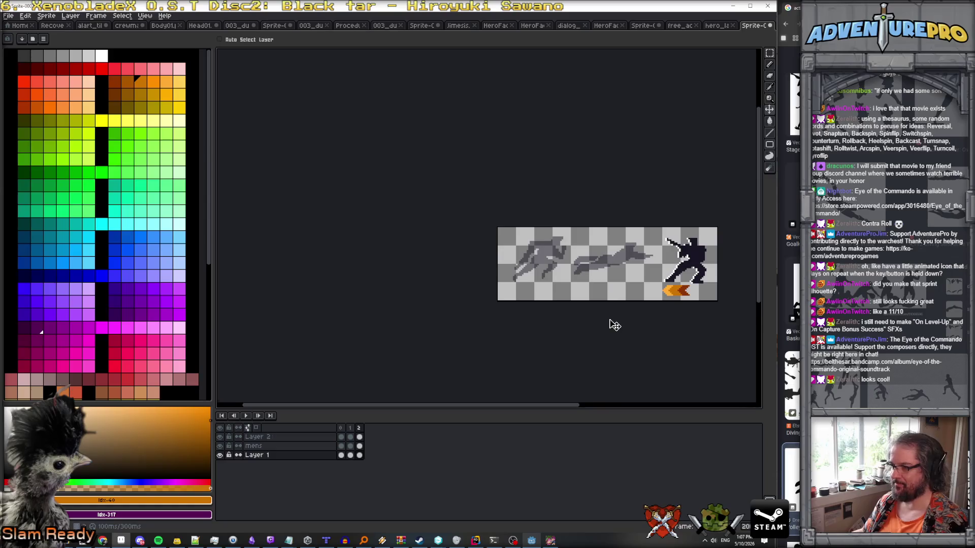
left_click_drag(683, 296, 692, 298)
key("Return")
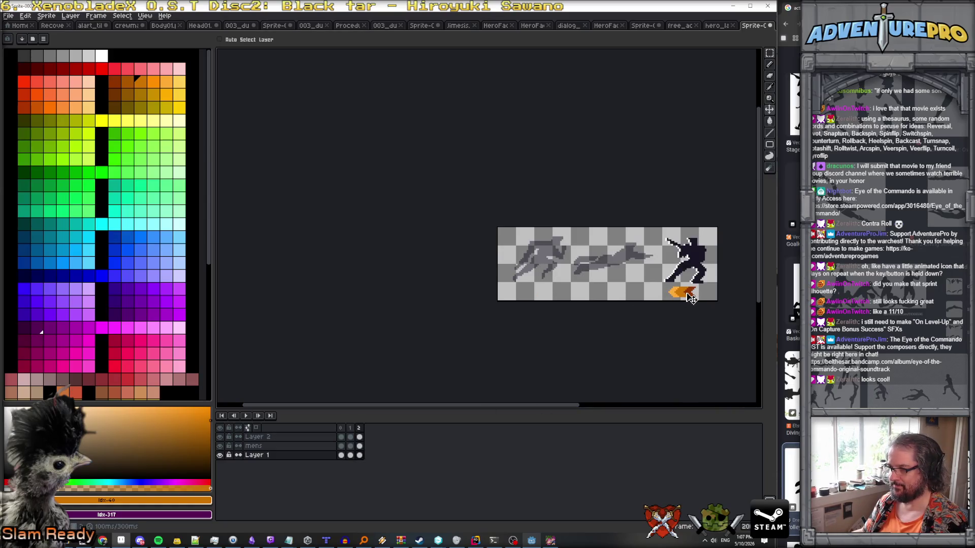
key("Return")
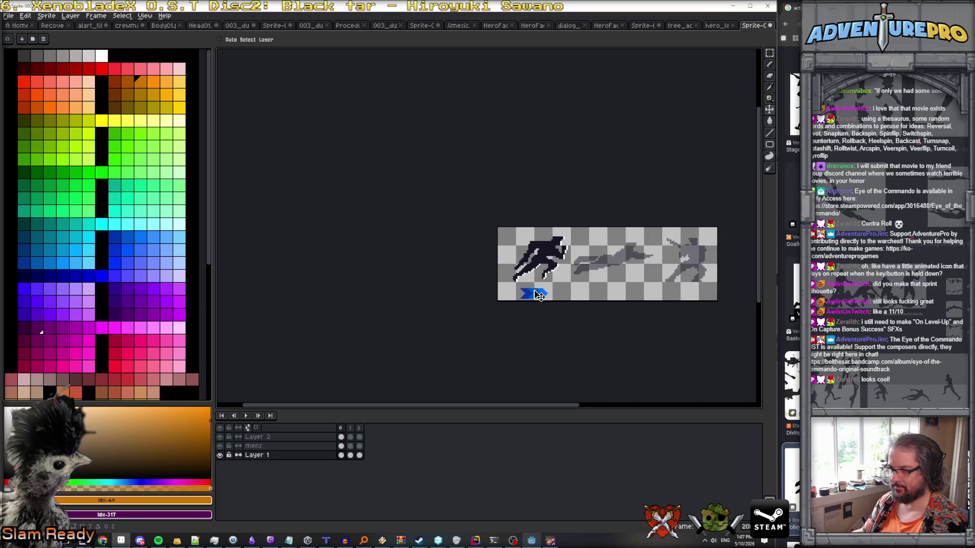
key("Right")
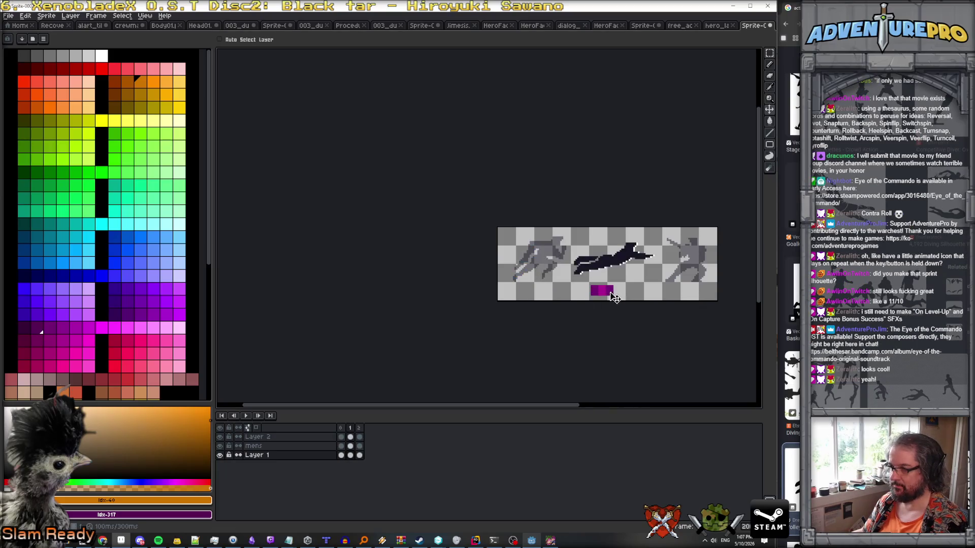
left_click_drag(612, 296, 617, 298)
key("Return")
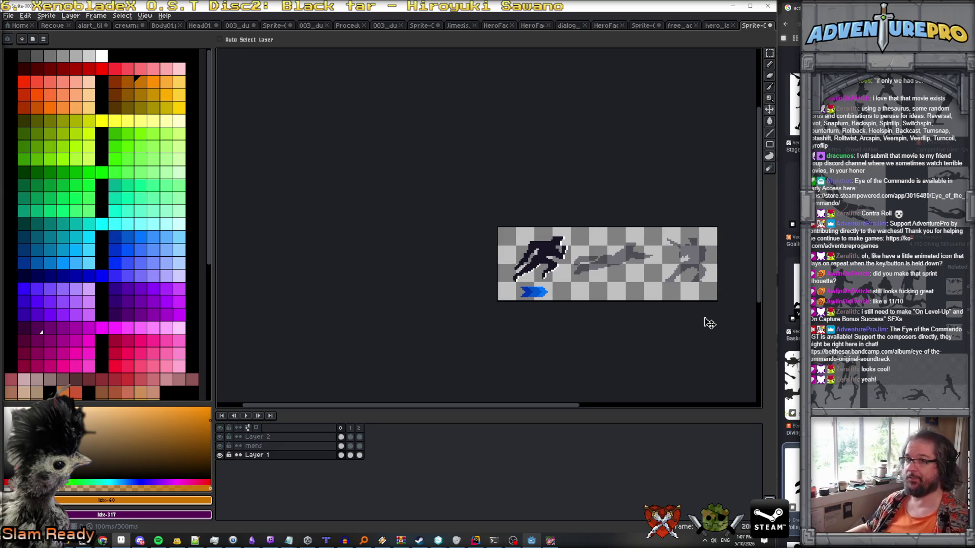
Export a sprite sheet with 1 fixed column and All frames included.
left_click(14, 18)
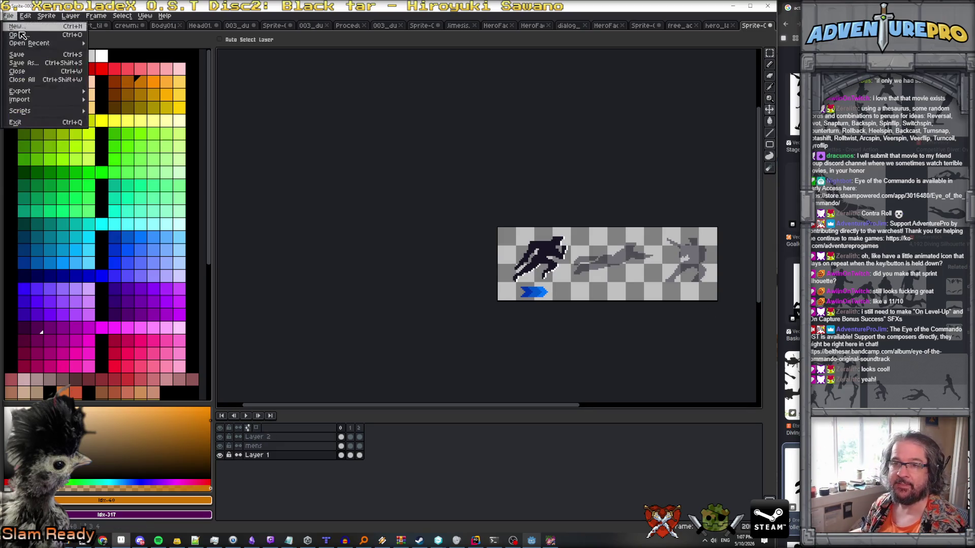
mouse_move(57, 91)
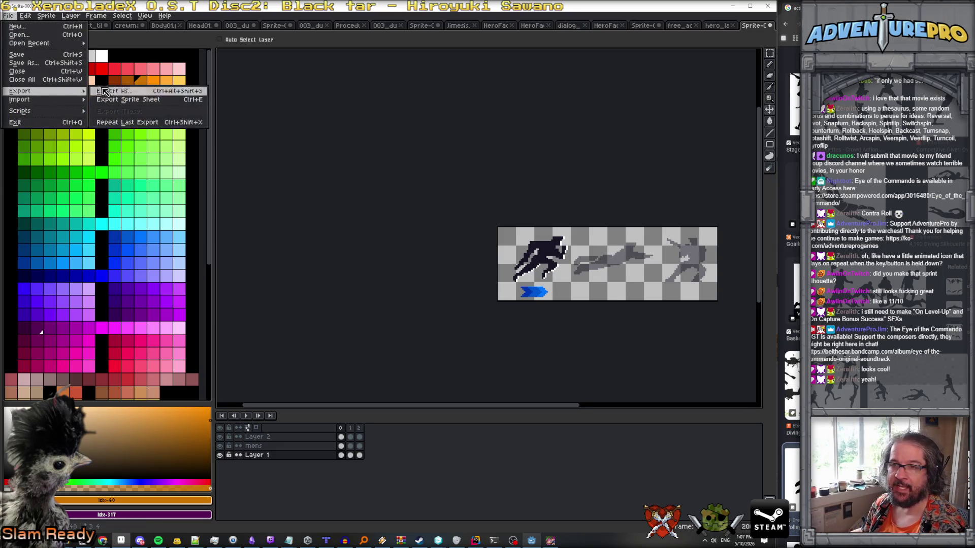
left_click(136, 100)
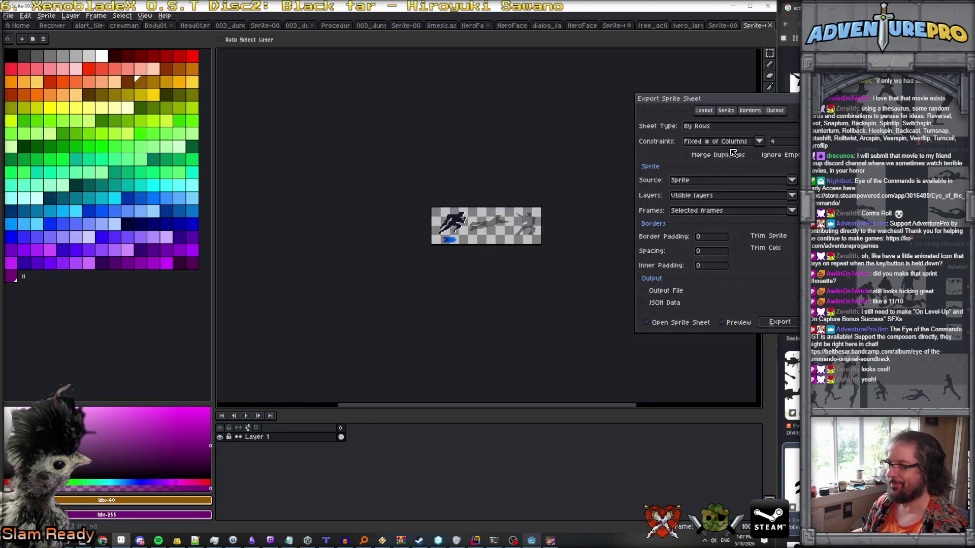
type("1")
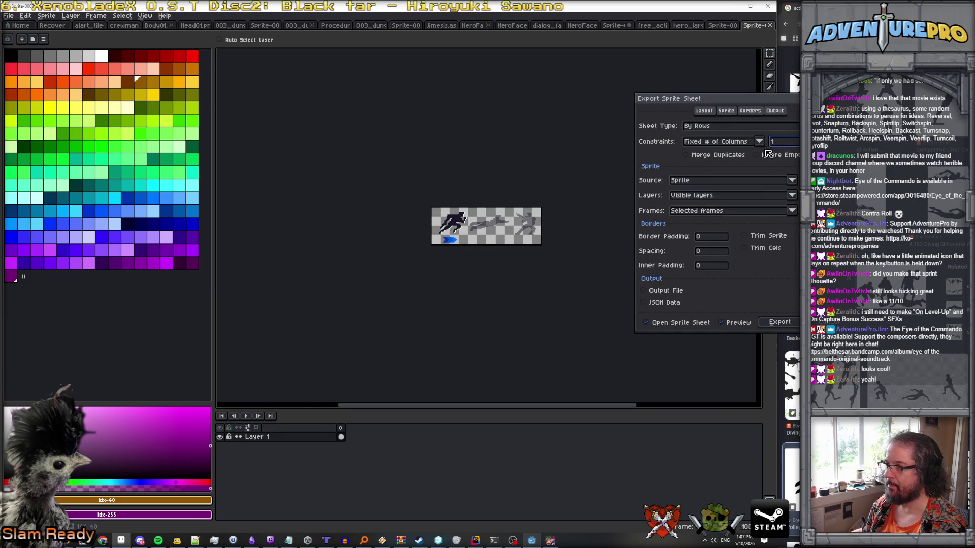
left_click(792, 195)
left_click(792, 195)
left_click(734, 210)
left_click(733, 224)
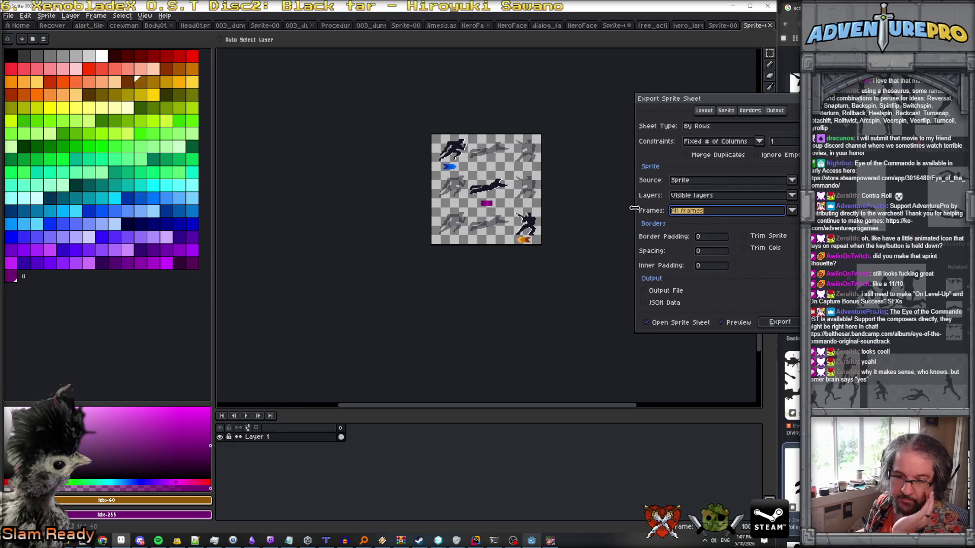
left_click(782, 324)
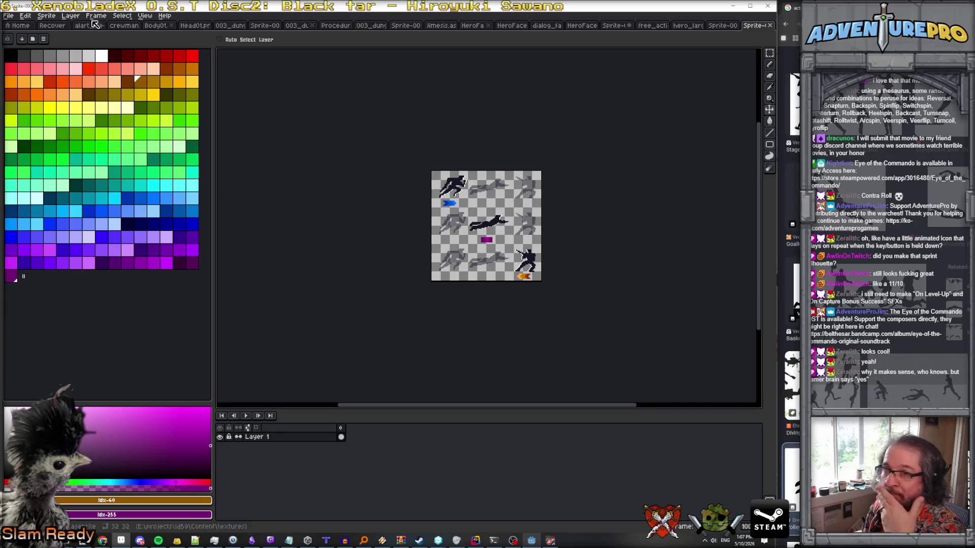
left_click(8, 15)
left_click(20, 65)
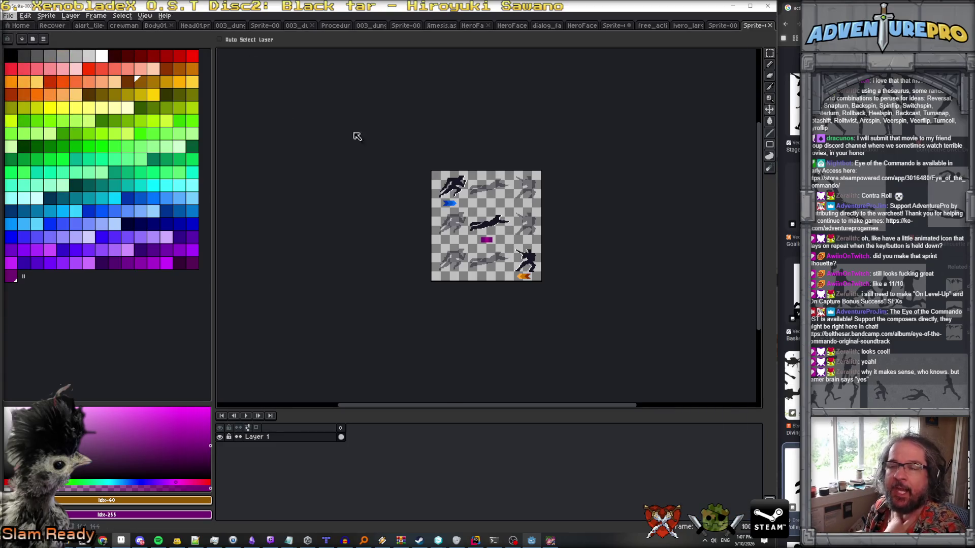
Save the sprite sheet as contra_roll.png in the ui folder.
double_click(328, 219)
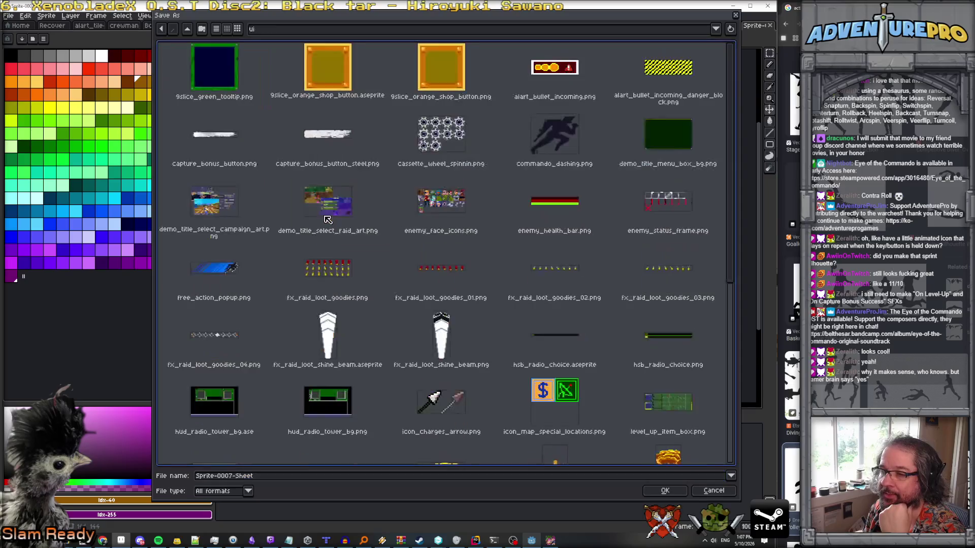
left_click(265, 477)
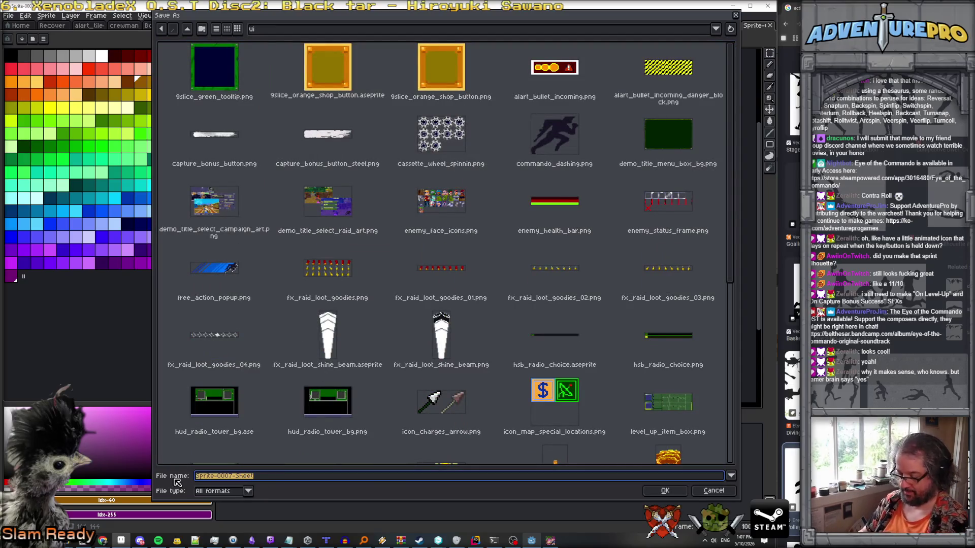
type("contra_roll.png")
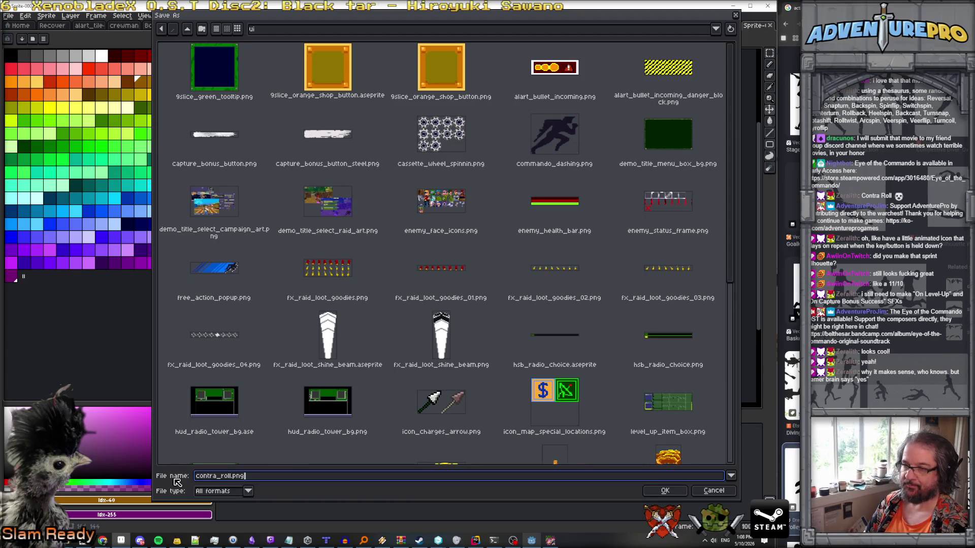
key("Return")
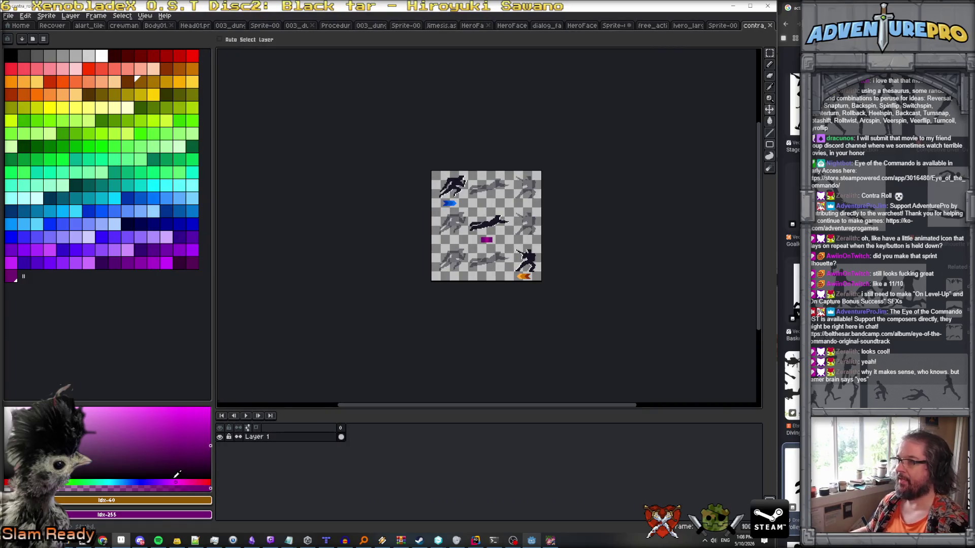
Save the original popup sprite as contra_roll.ase.
left_click(718, 26)
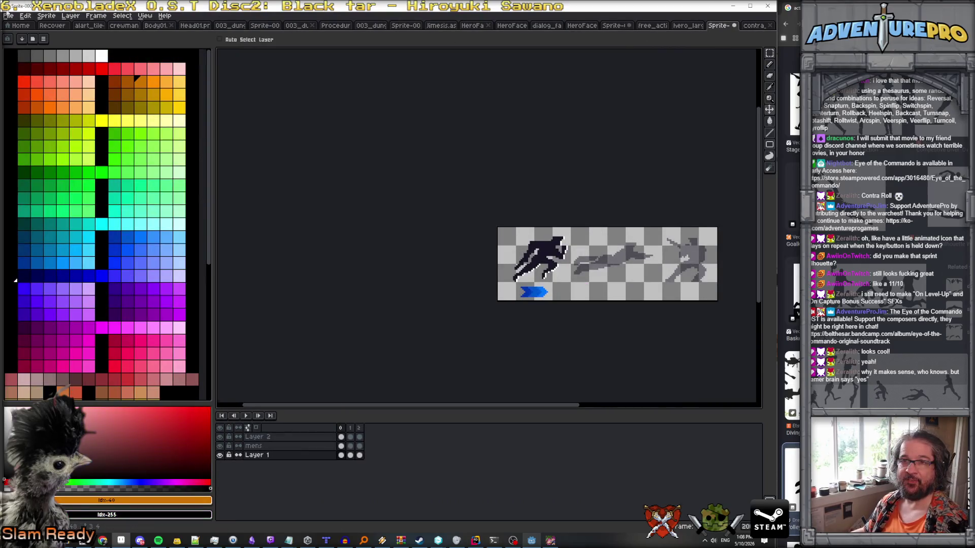
left_click(8, 15)
left_click(51, 71)
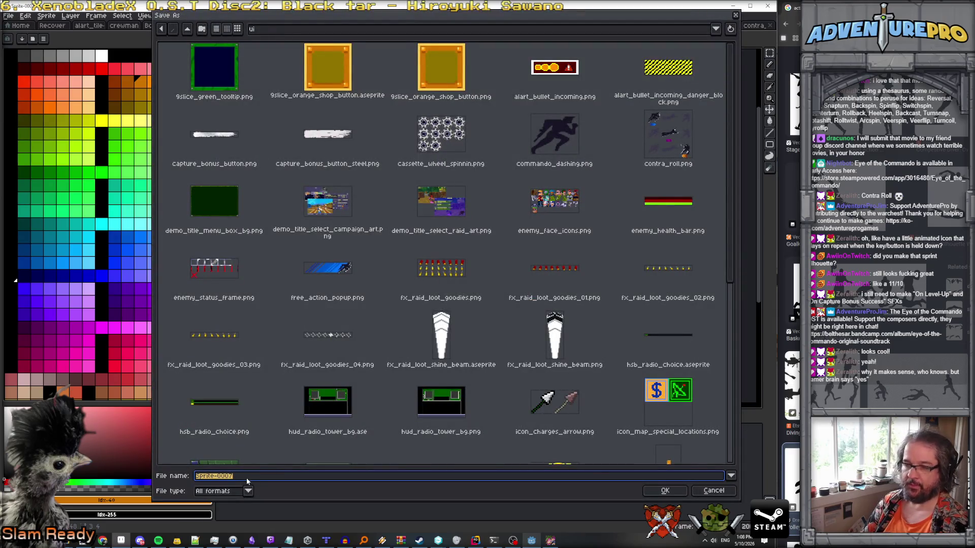
type("contro")
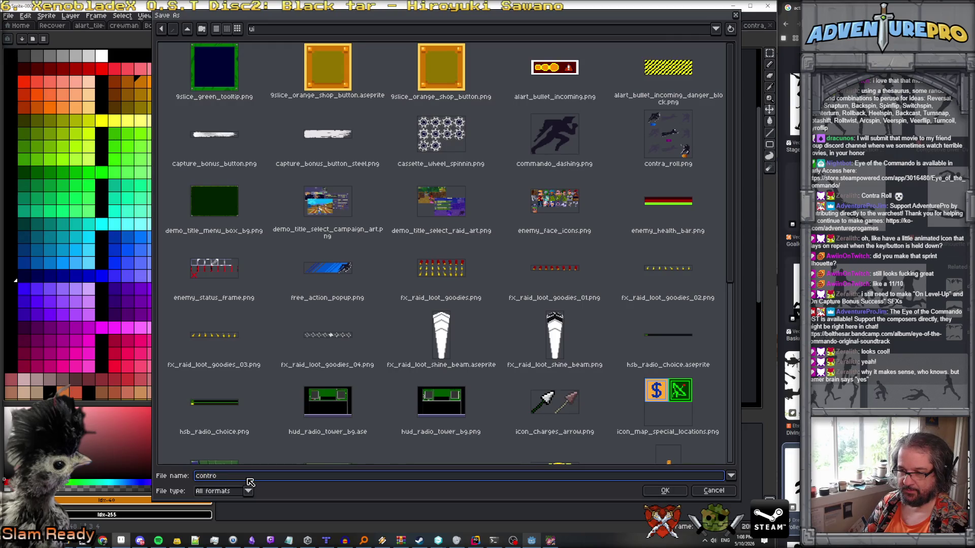
key("BackSpace")
type("a")
type("_roll.ase")
key("Return")
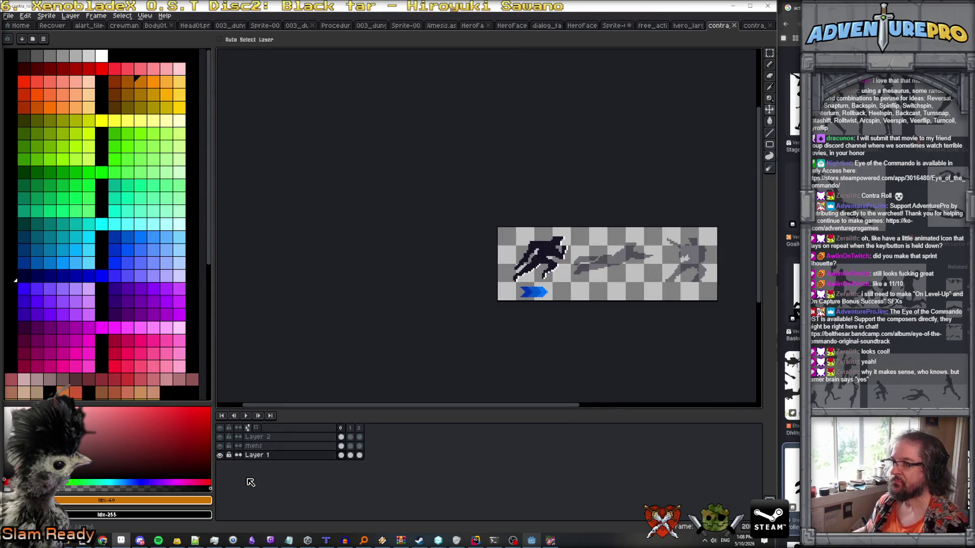
left_click(756, 25)
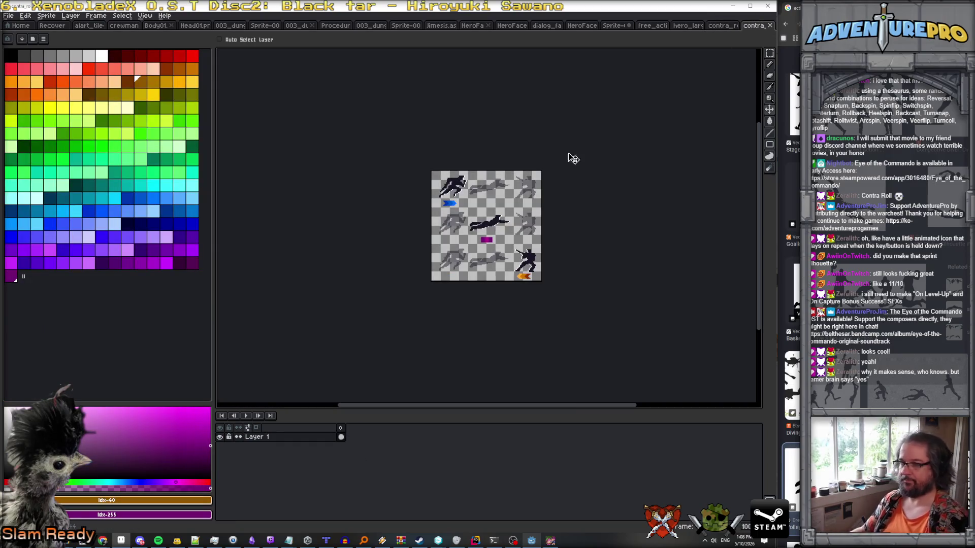
Back in Godot, find and open start_game_scene.tscn via the file filter.
left_click(733, 6)
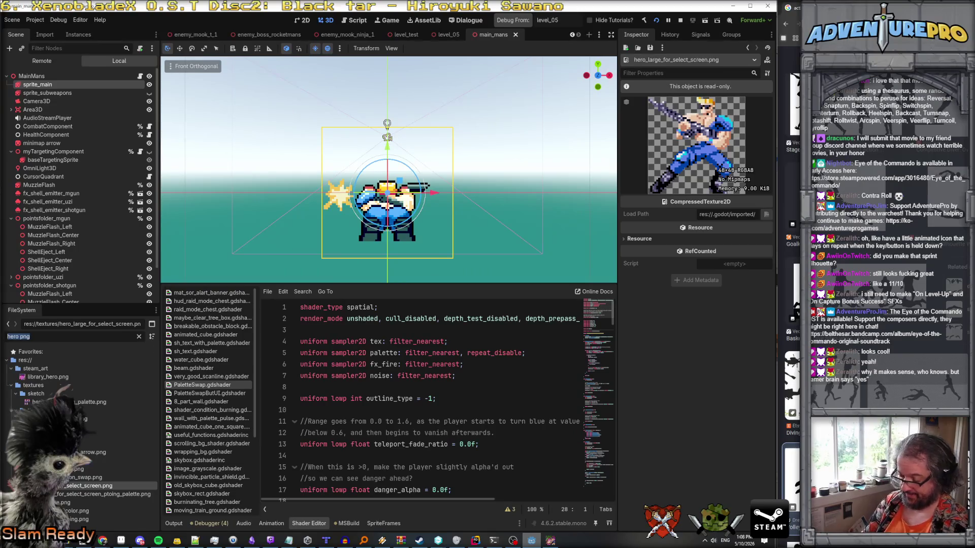
type("mai")
key("BackSpace")
key("BackSpace")
key("BackSpace")
type("start_game")
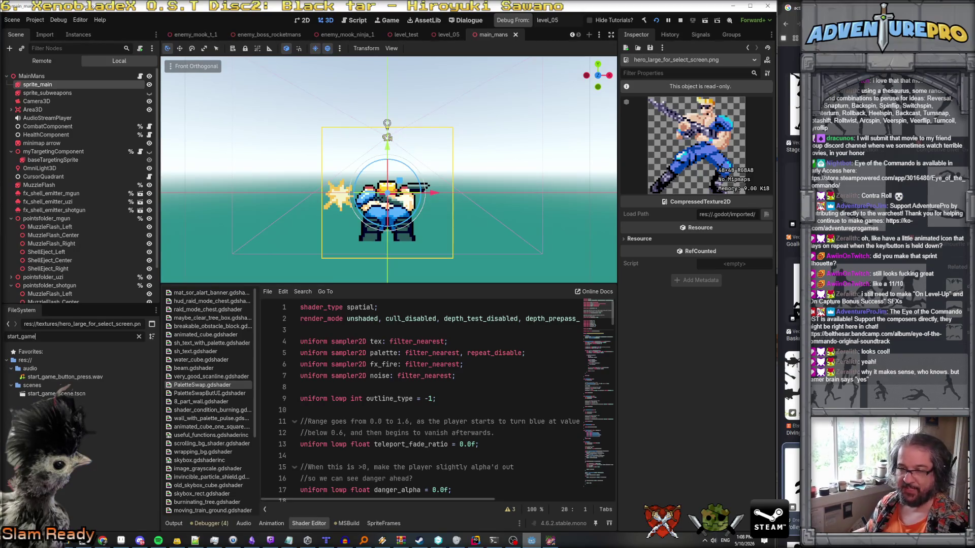
double_click(57, 394)
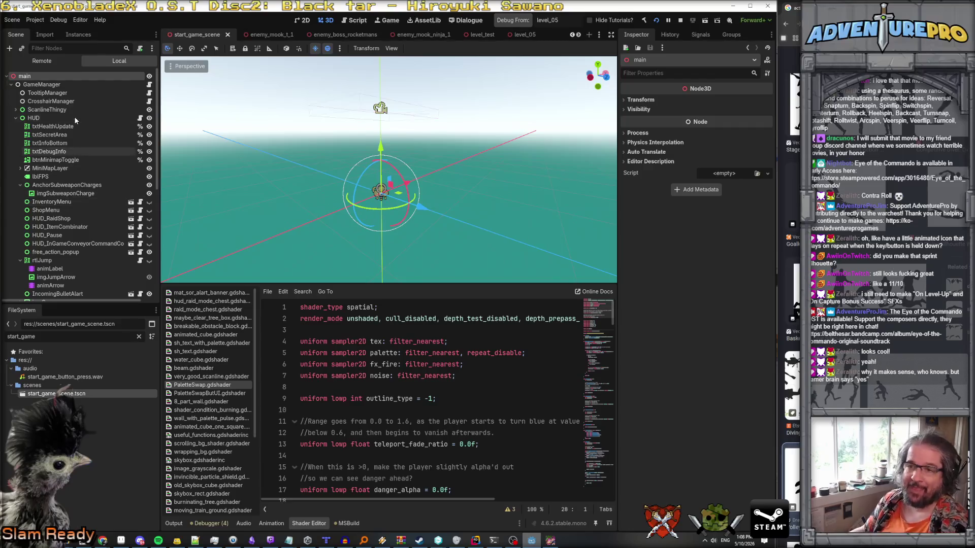
Select HUD, enlarge the scene tree, and select the free_action_popup node.
left_click(75, 121)
scroll(80, 178, "down", 2)
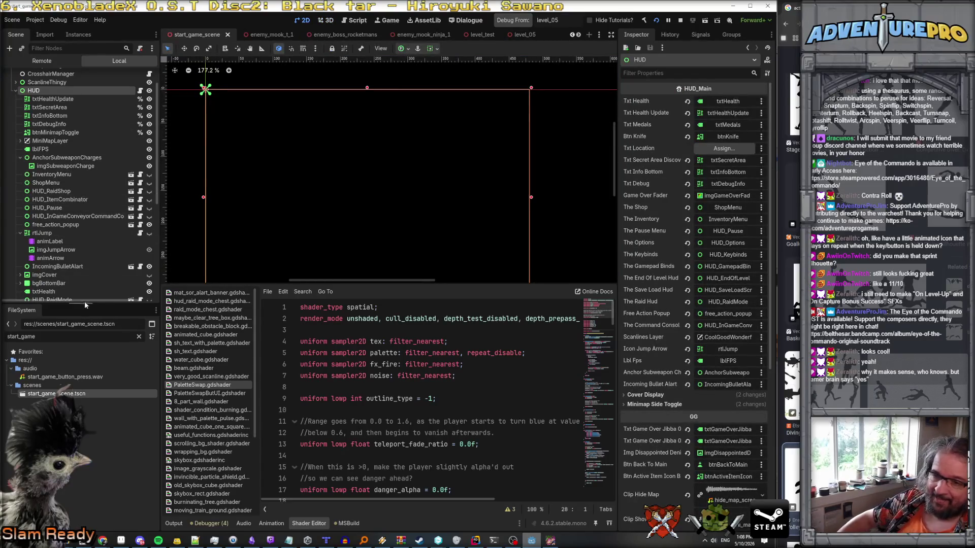
left_click_drag(83, 303, 84, 448)
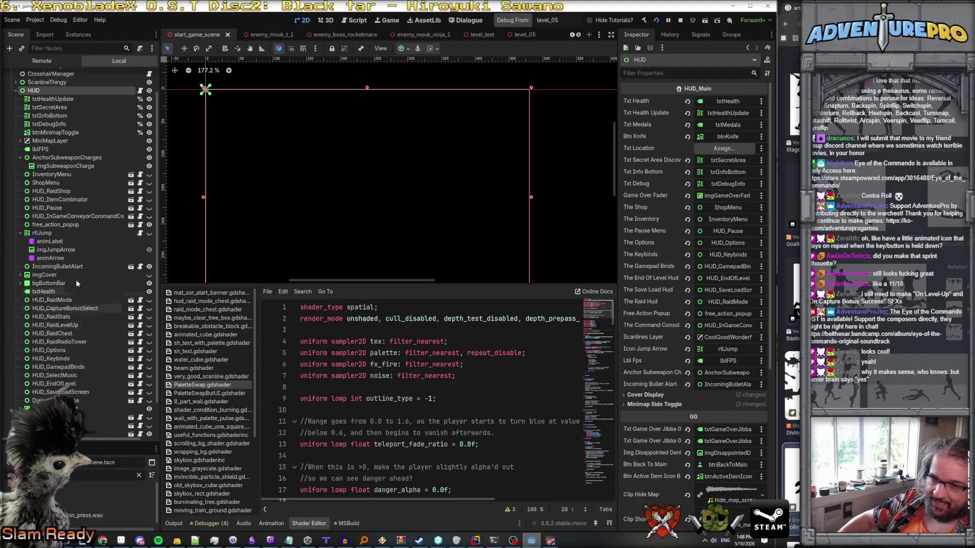
left_click(20, 234)
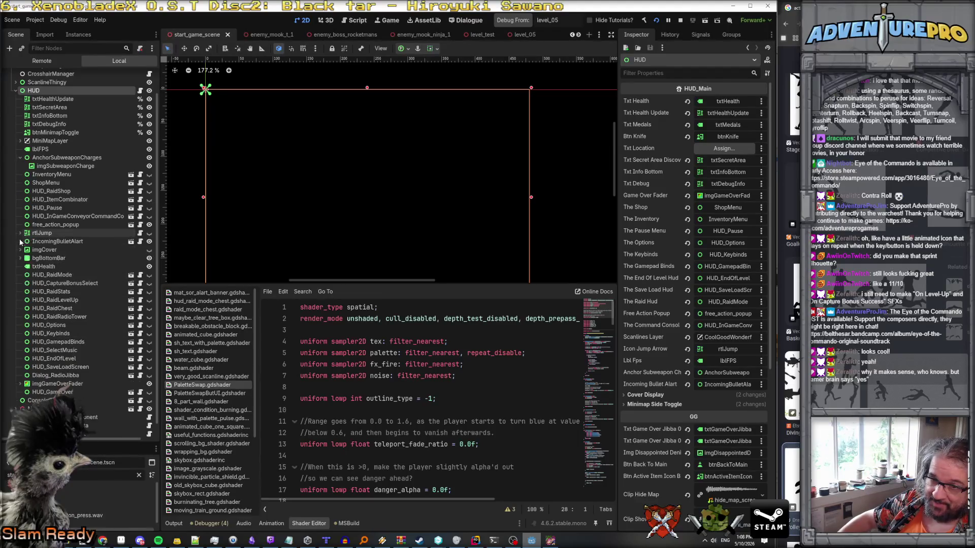
scroll(64, 245, "down", 1)
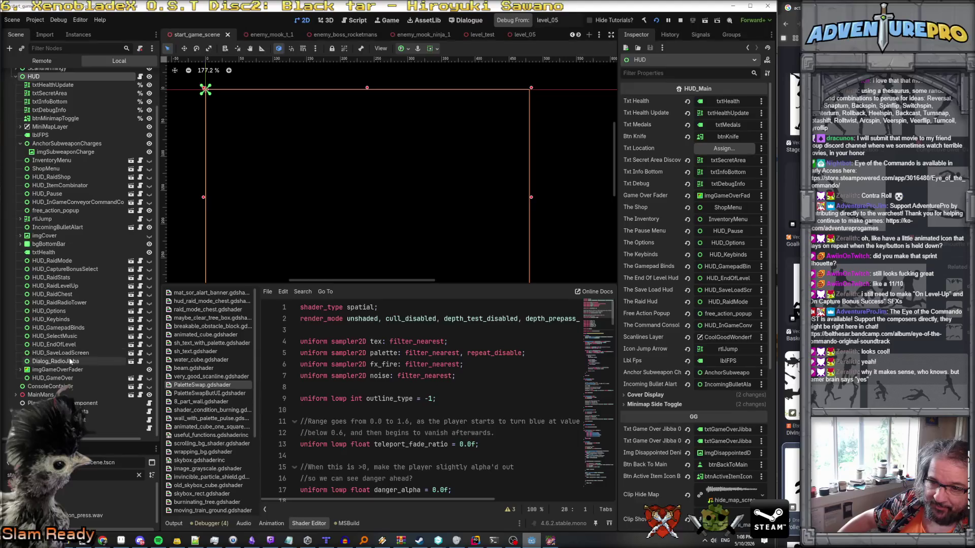
scroll(64, 274, "up", 3)
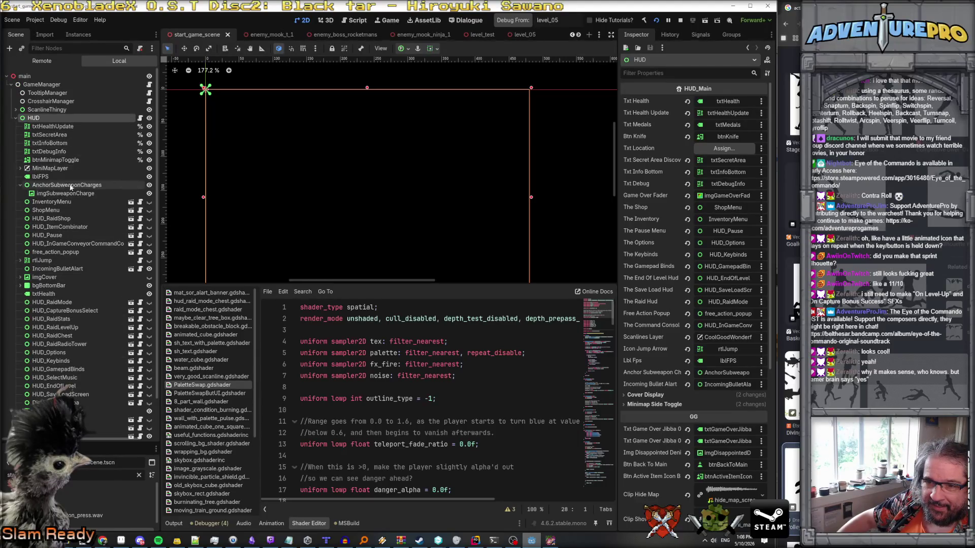
left_click(66, 252)
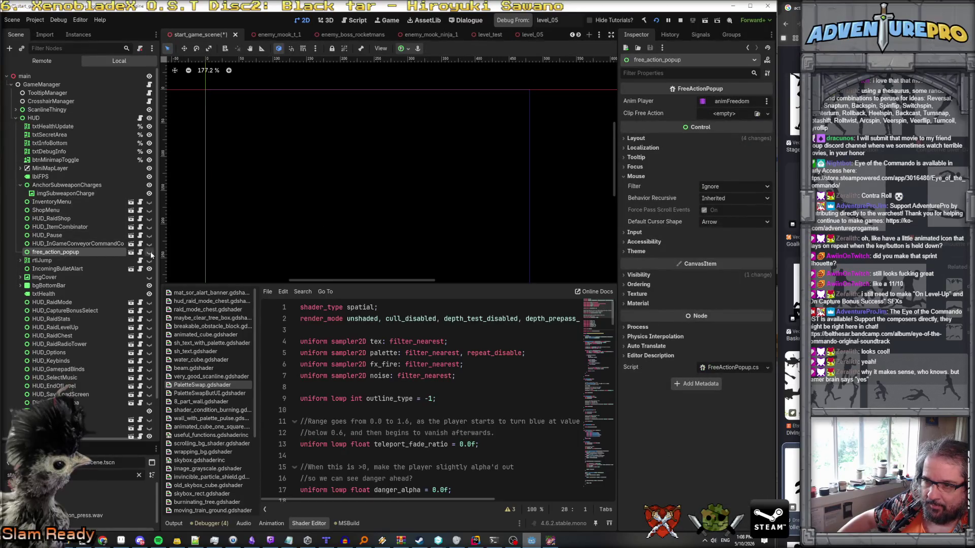
key("Return")
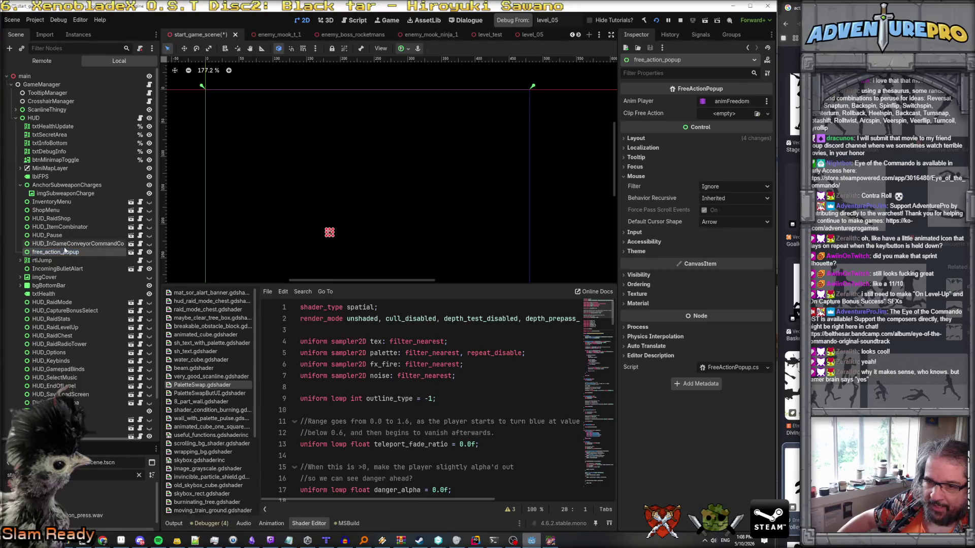
Open free_action_popup in its own editor and inspect imgAction, txtFreeAction and animFreedom.
left_click(131, 252)
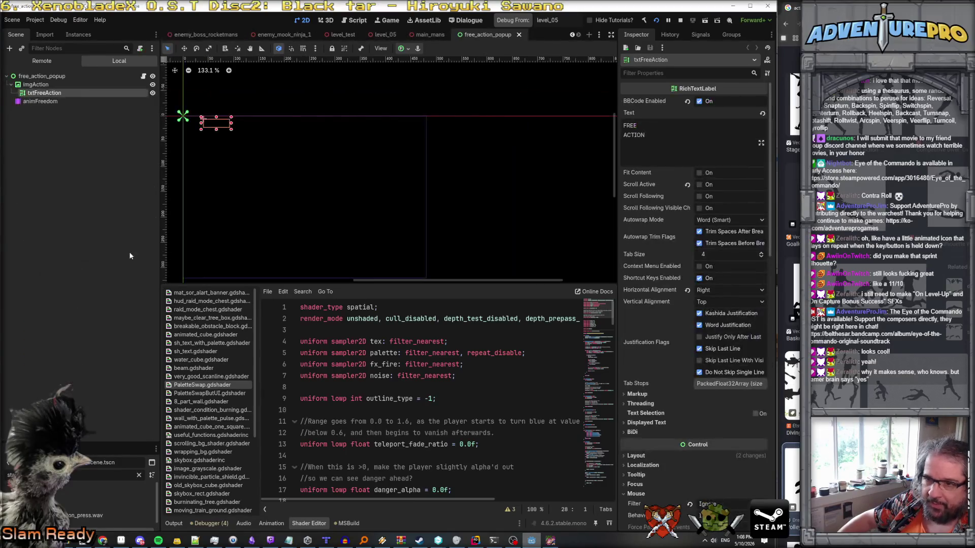
left_click(35, 85)
left_click(44, 93)
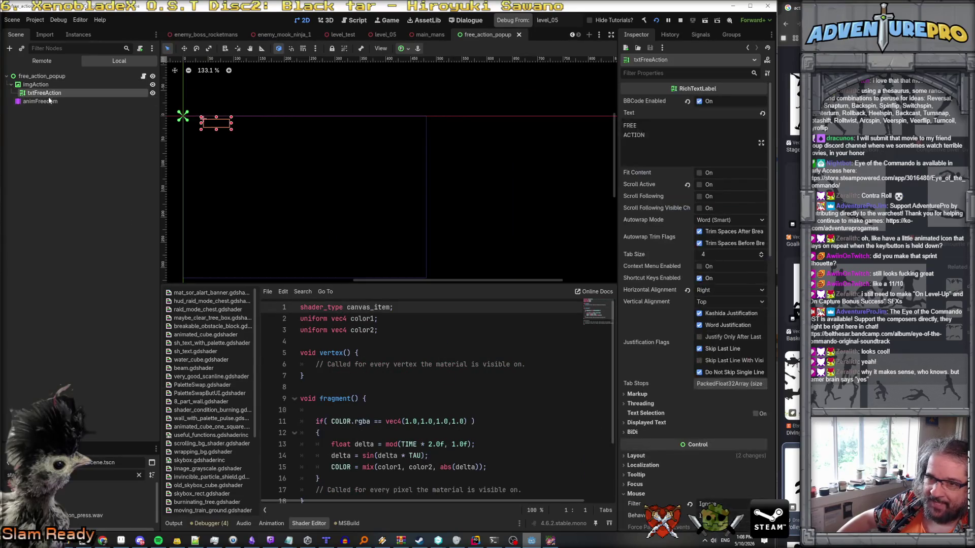
left_click(48, 102)
left_click(41, 76)
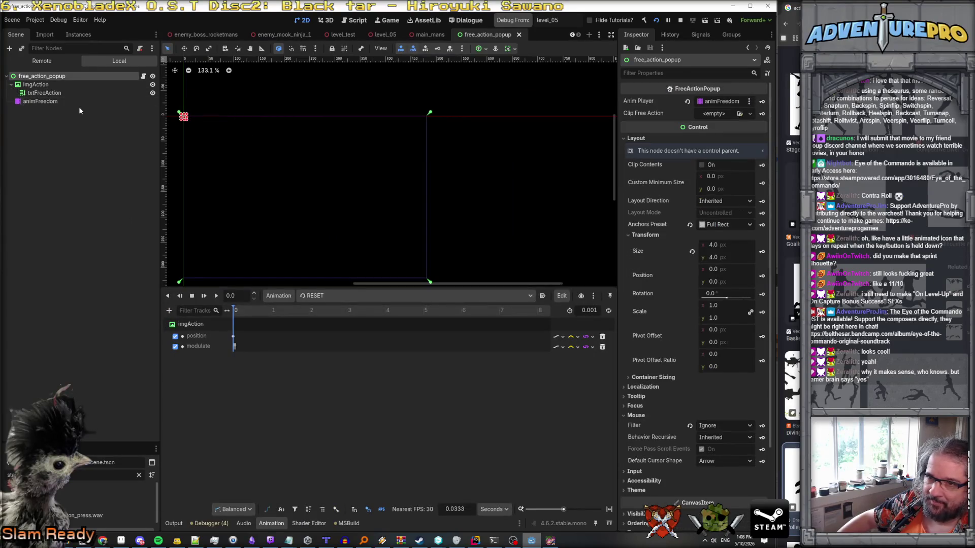
Create a new scene with a User Interface root named contra_roll_popup.
left_click(11, 21)
left_click(25, 32)
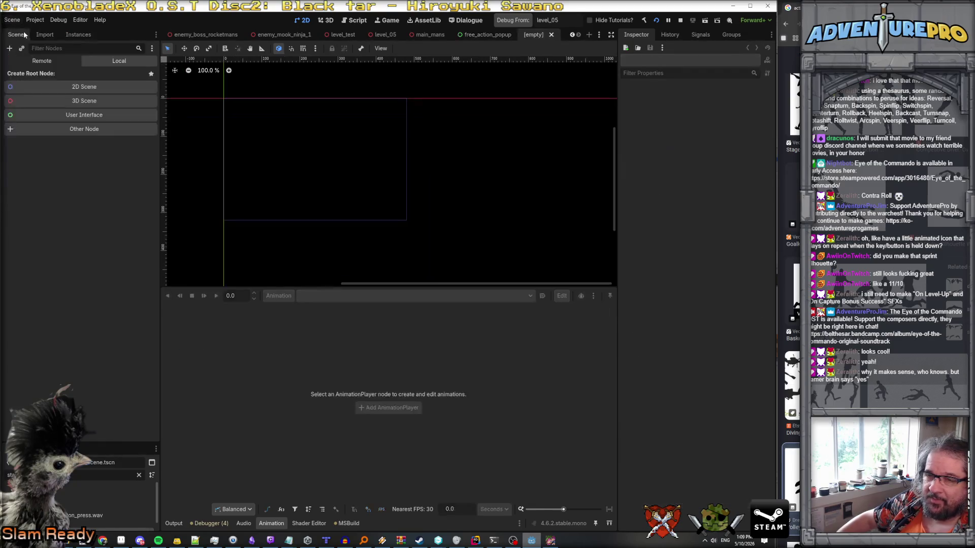
left_click(95, 116)
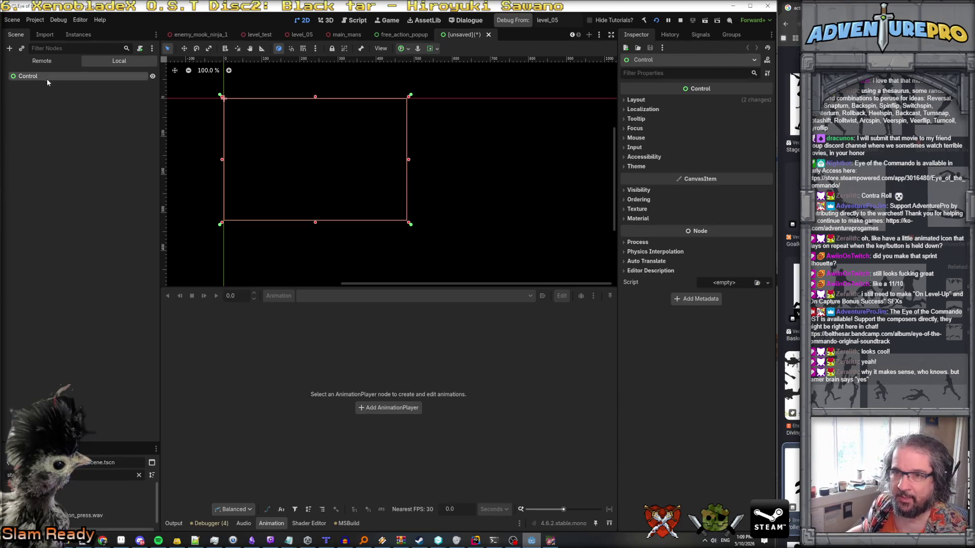
double_click(26, 77)
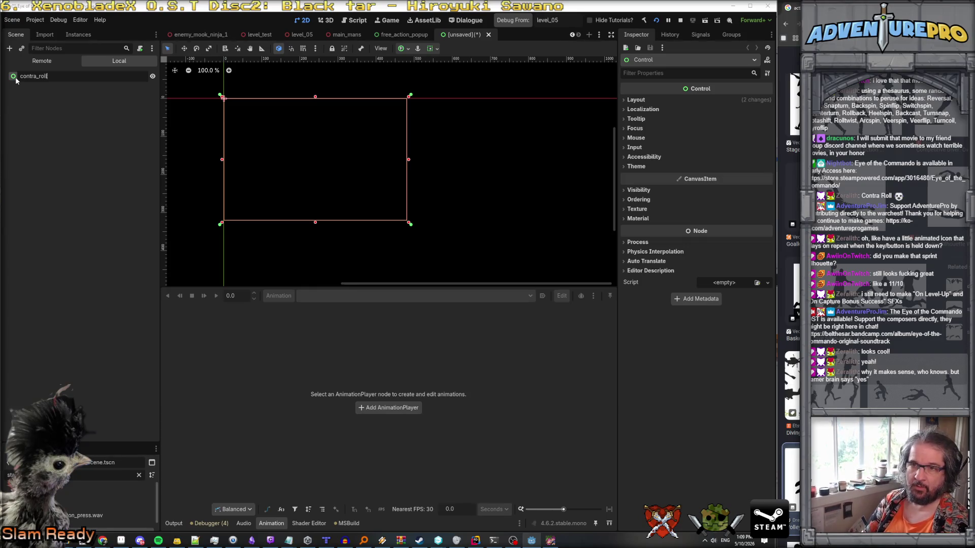
type("_popup")
key("Return")
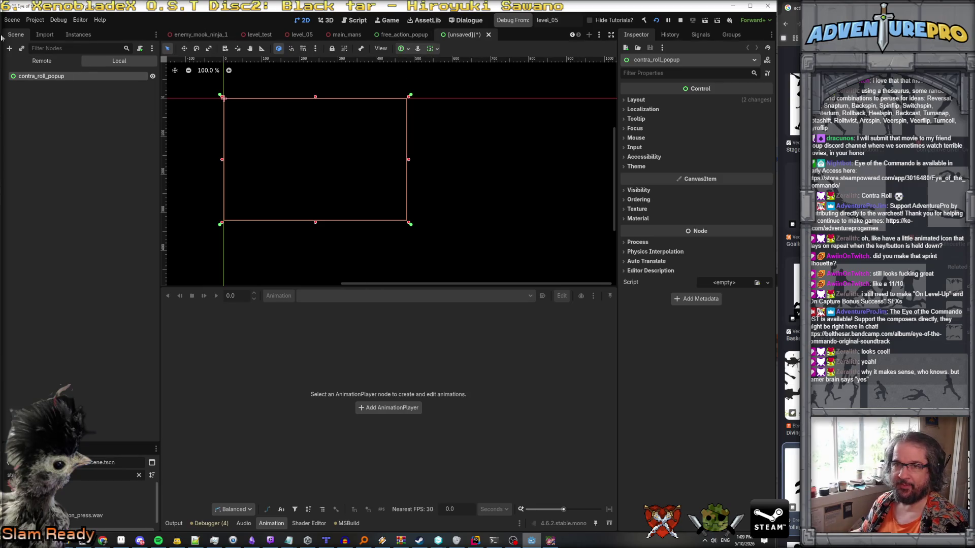
Save the scene as contra_roll_popup.tscn in res://scenes.
left_click(12, 20)
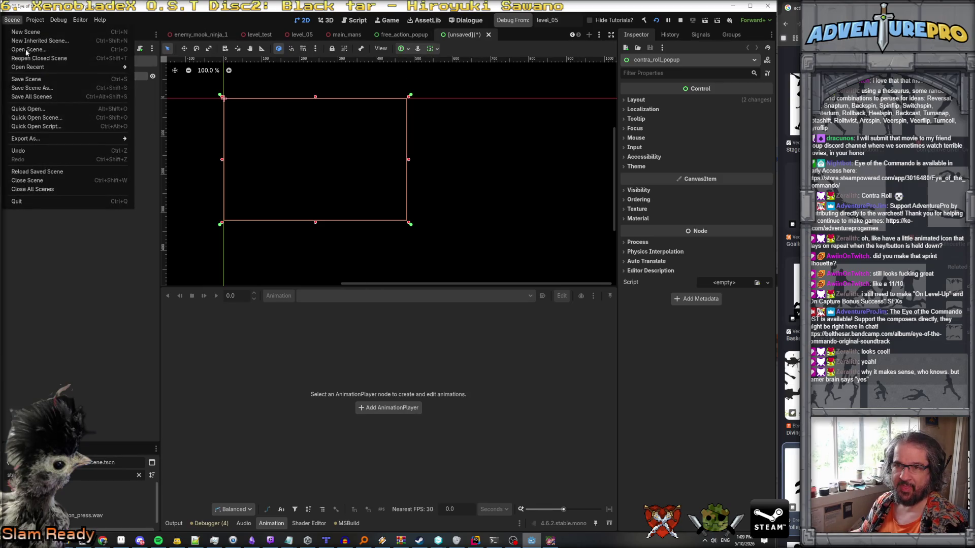
left_click(44, 87)
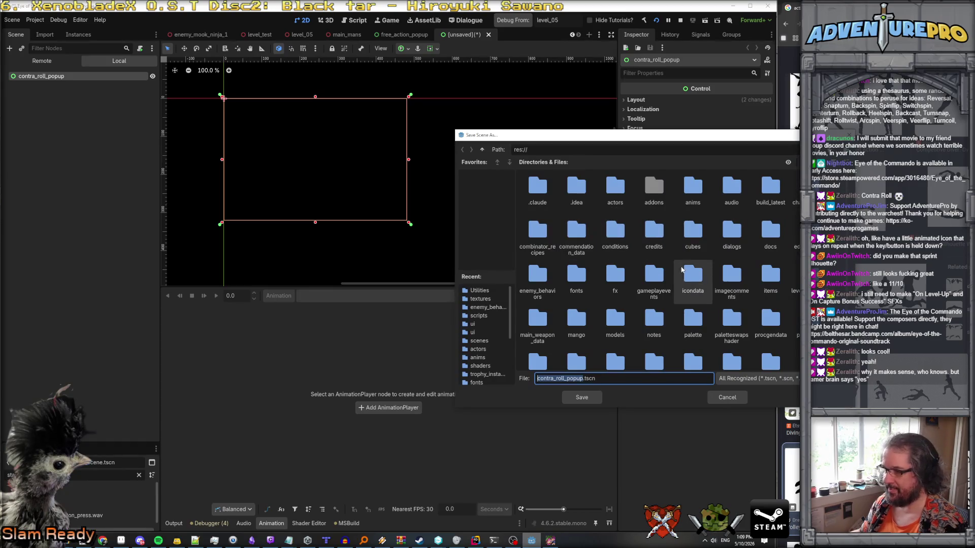
scroll(691, 274, "down", 1)
scroll(691, 275, "up", 1)
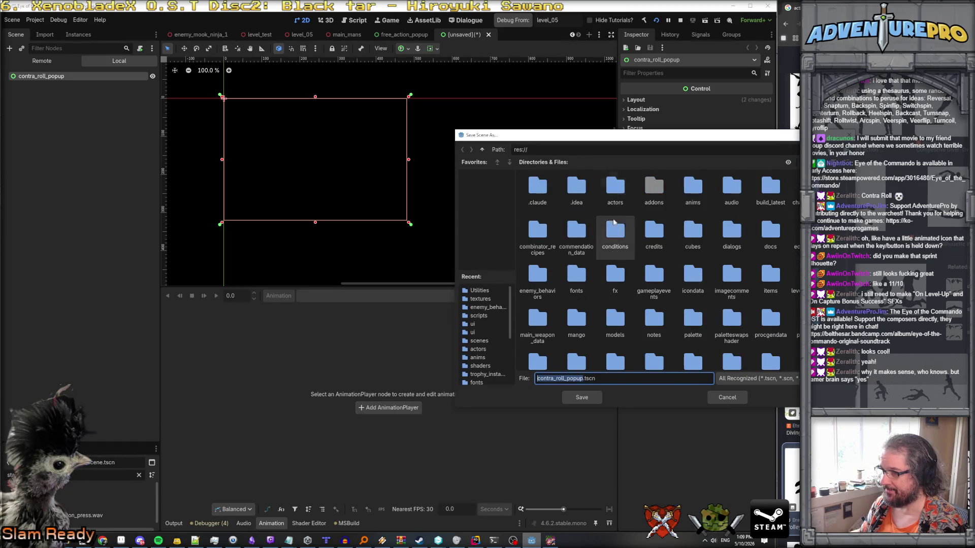
scroll(694, 282, "down", 3)
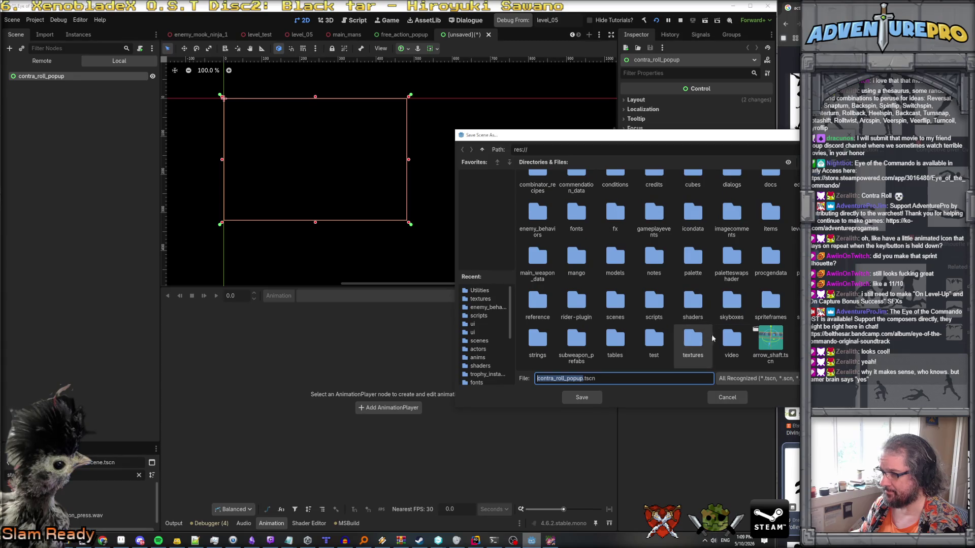
double_click(615, 305)
scroll(640, 284, "down", 5)
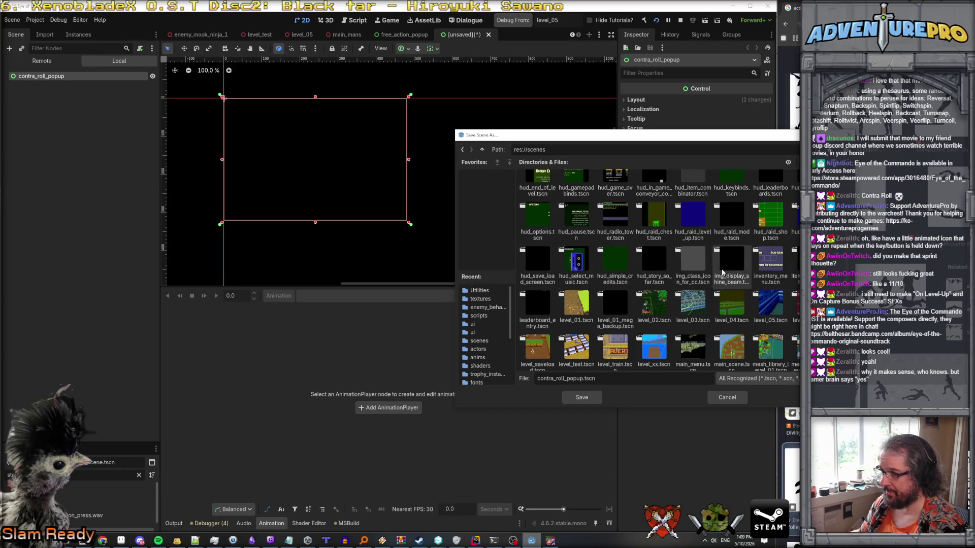
scroll(722, 272, "up", 5)
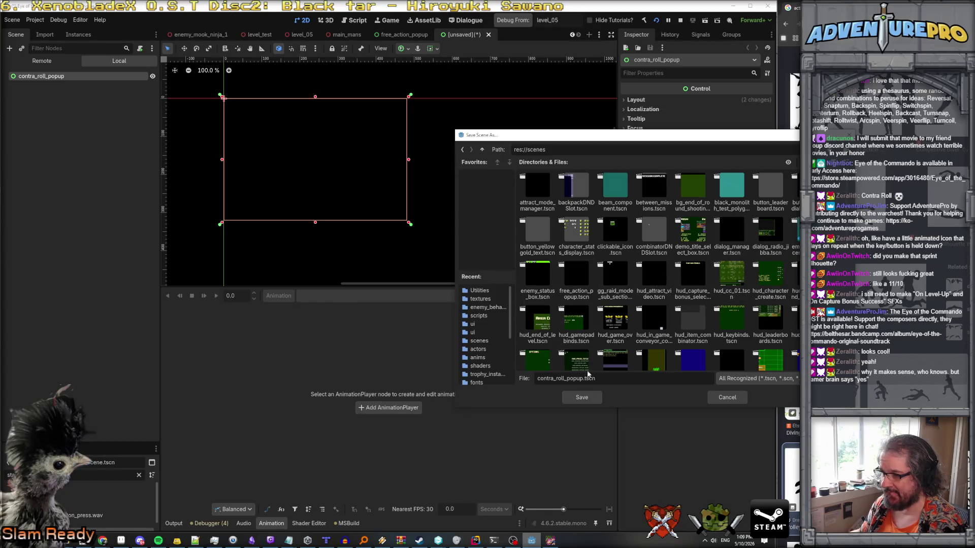
left_click(589, 397)
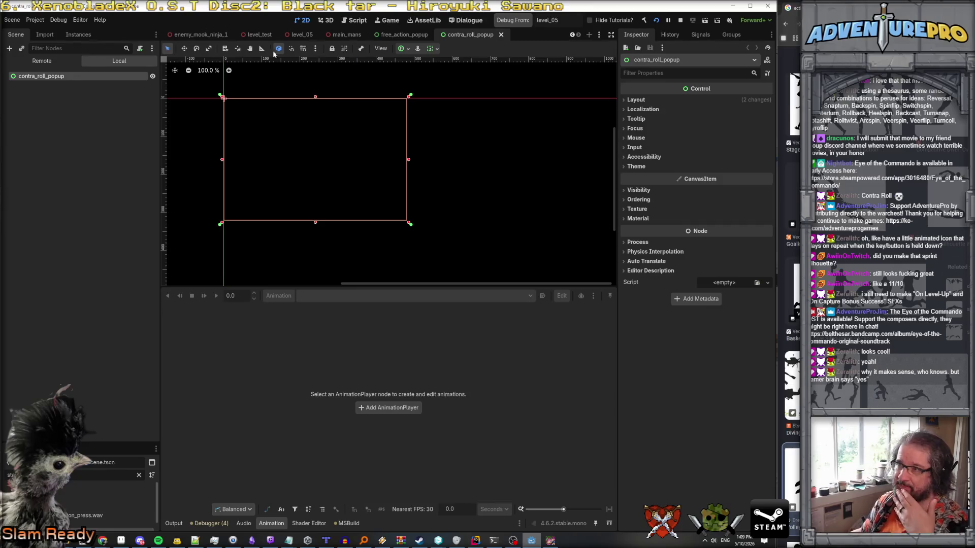
Add an AnimatedSprite2D child node to contra_roll_popup.
right_click(41, 77)
left_click(55, 88)
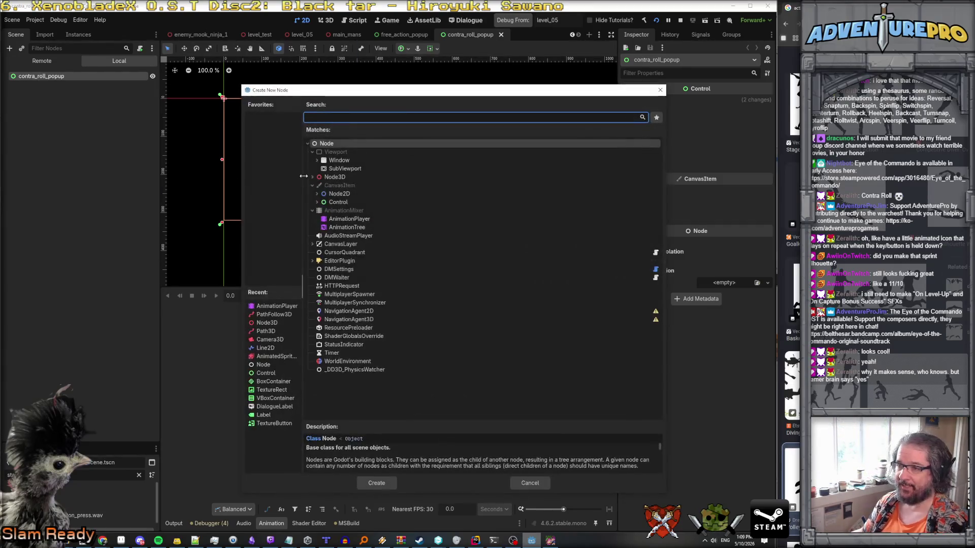
type("anima")
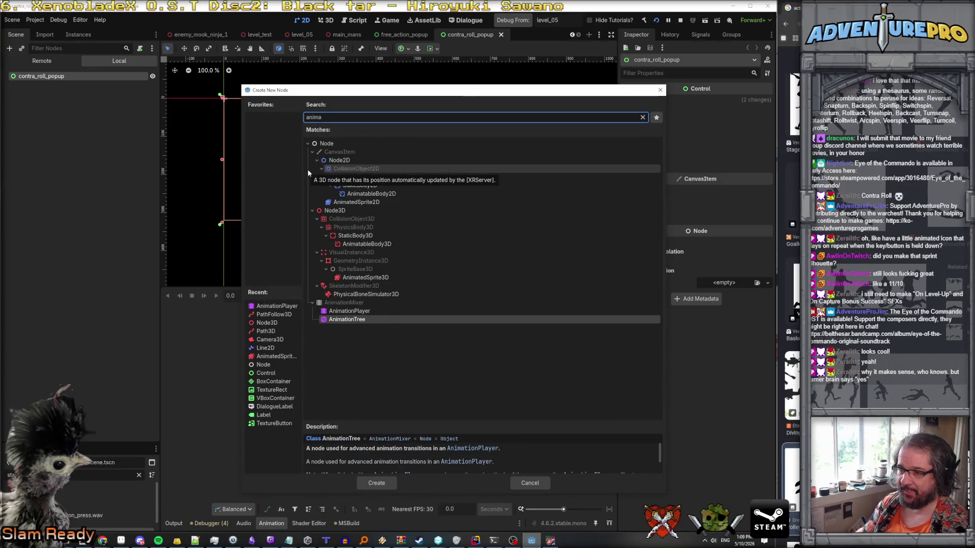
left_click(371, 203)
double_click(371, 203)
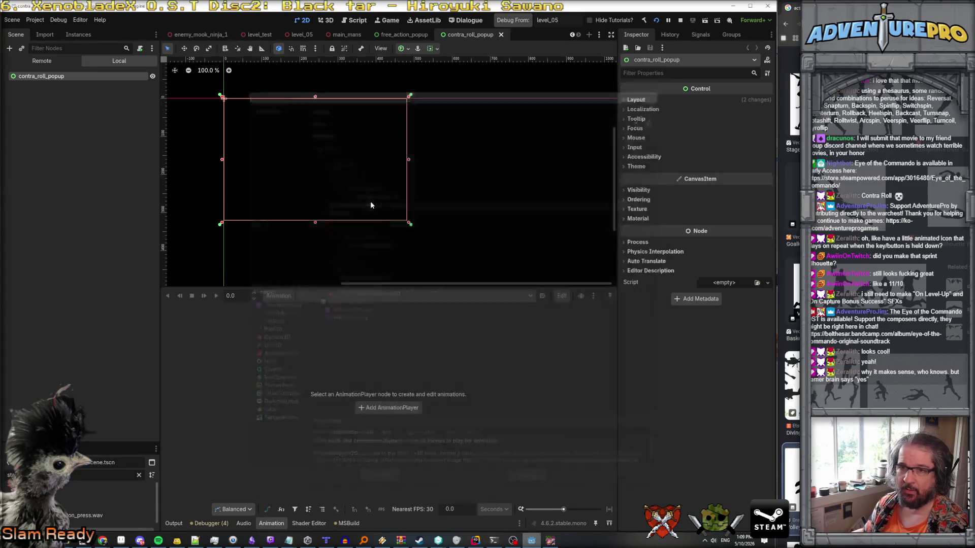
Give the AnimatedSprite2D a new SpriteFrames resource and open it in the sprite frames editor.
left_click(741, 102)
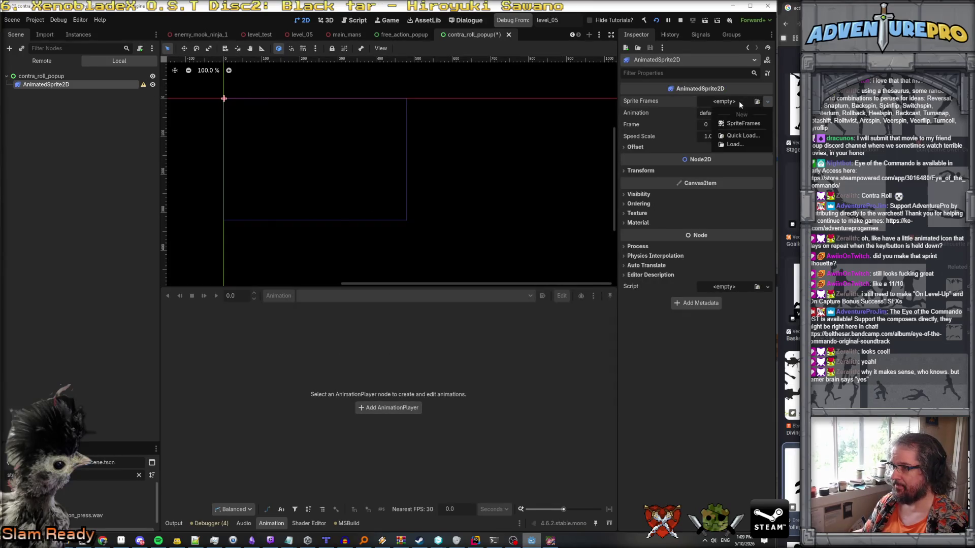
left_click(742, 121)
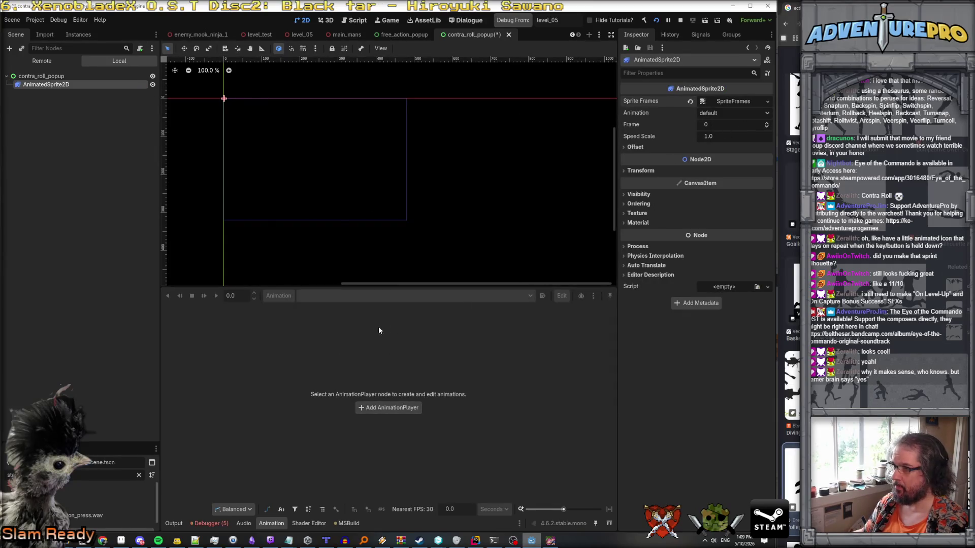
left_click(715, 100)
left_click(378, 275)
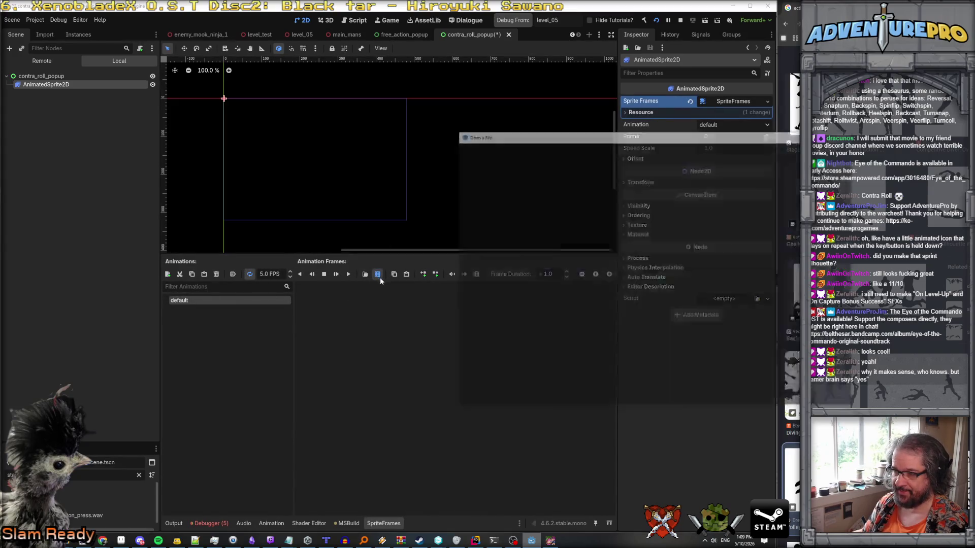
Load contra_roll.png from the textures/ui folder as the frame sprite sheet.
scroll(653, 370, "down", 3)
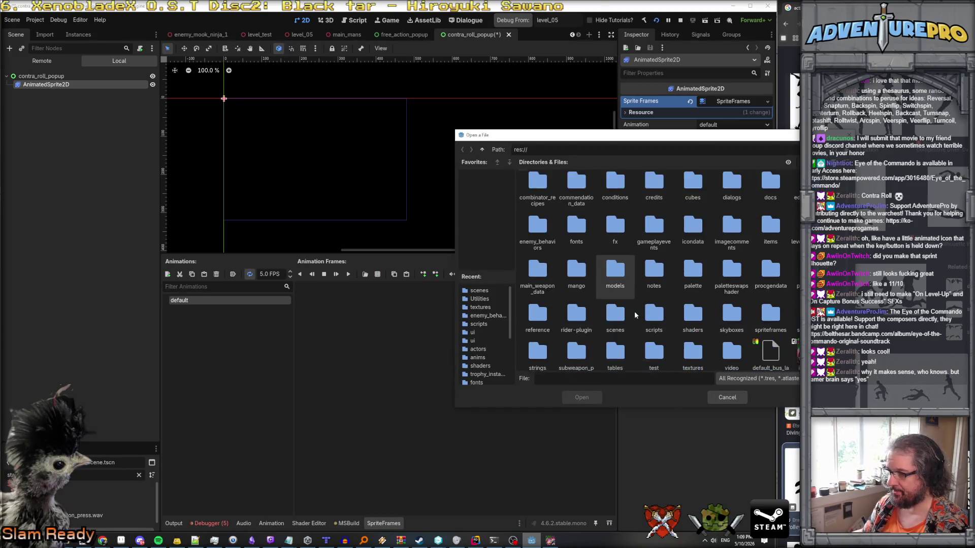
double_click(689, 312)
double_click(668, 306)
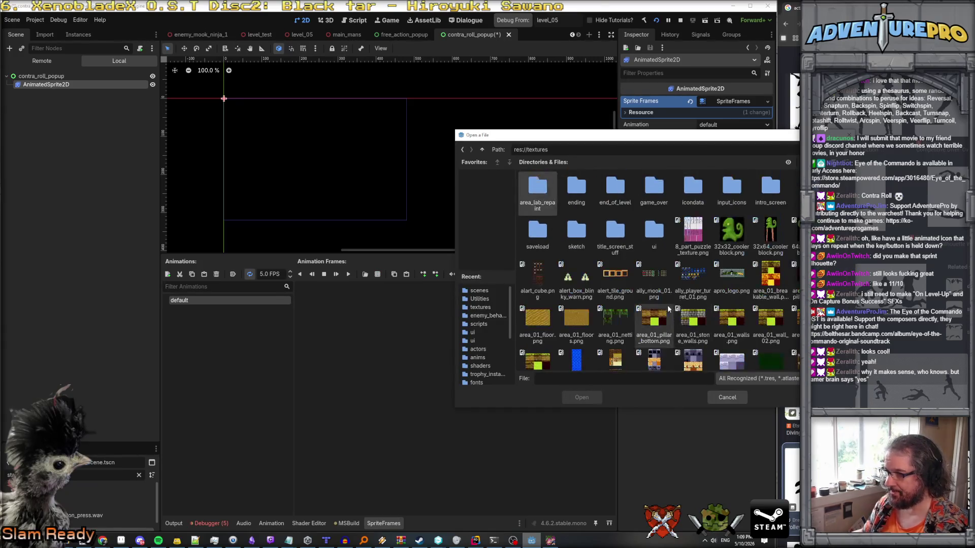
scroll(641, 223, "down", 2)
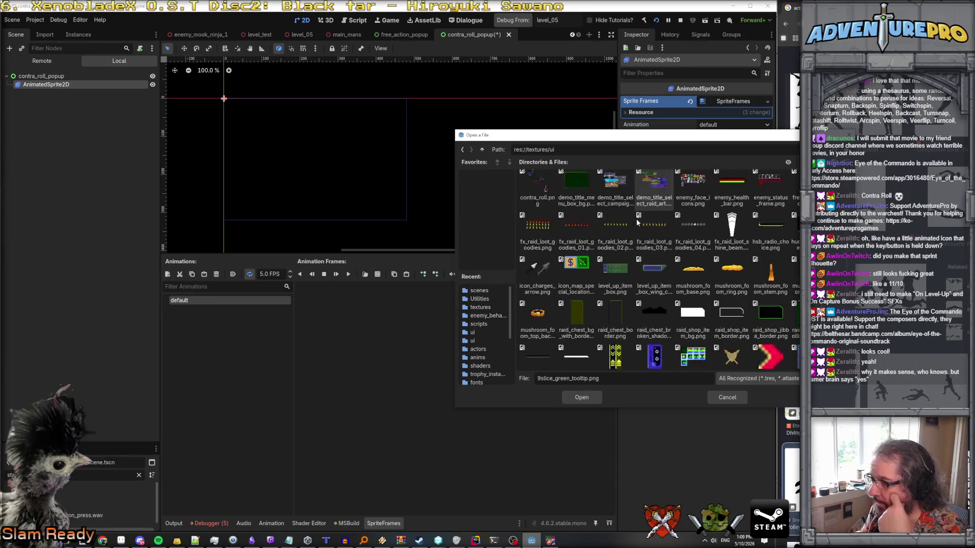
scroll(655, 246, "up", 1)
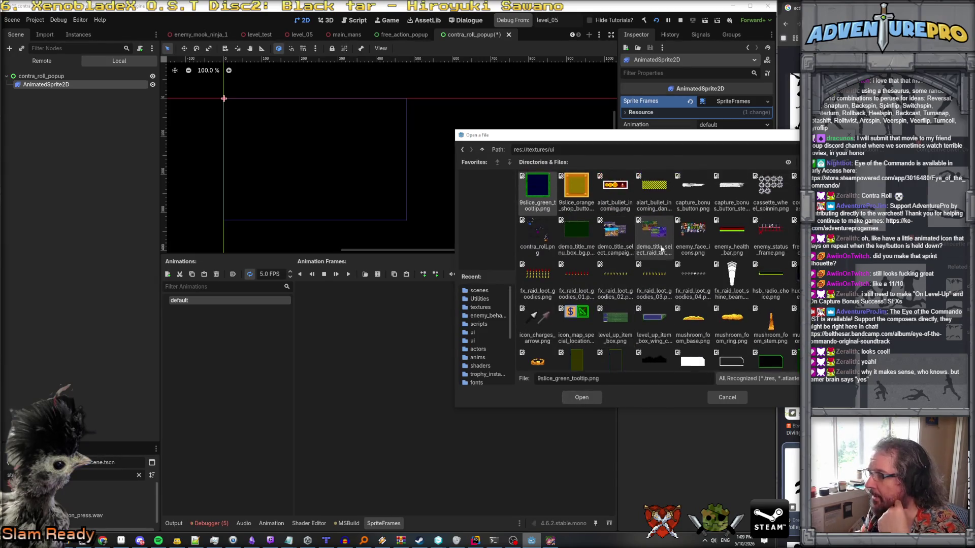
scroll(658, 233, "down", 2)
scroll(658, 233, "up", 2)
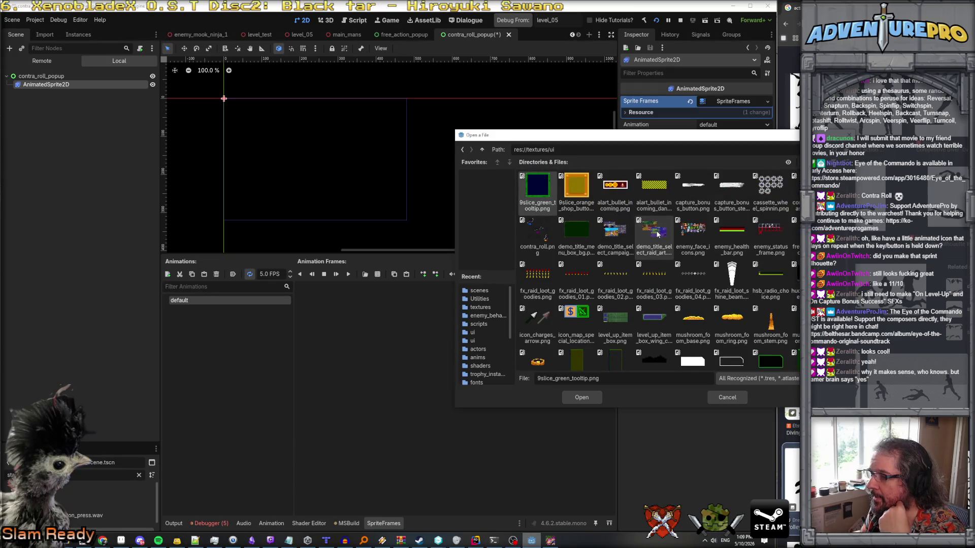
left_click(537, 233)
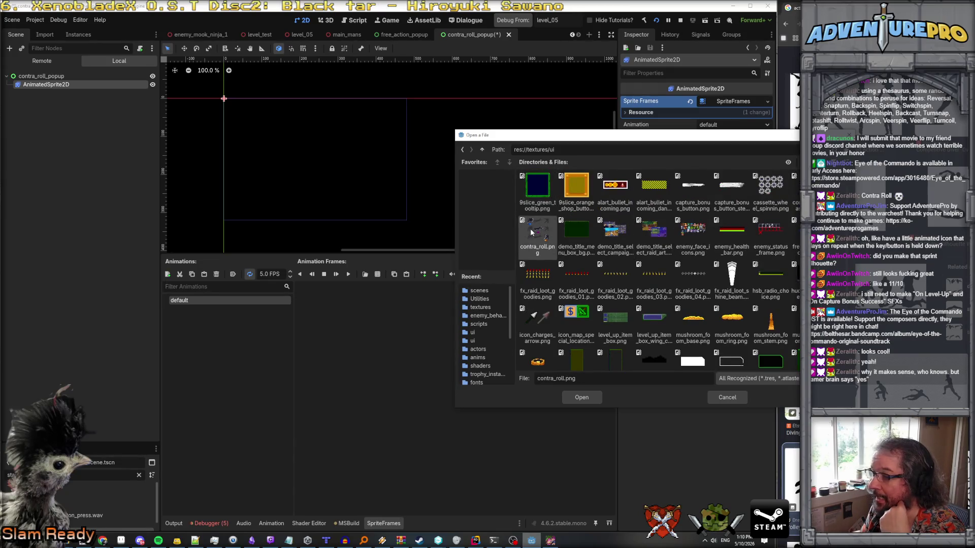
left_click(592, 396)
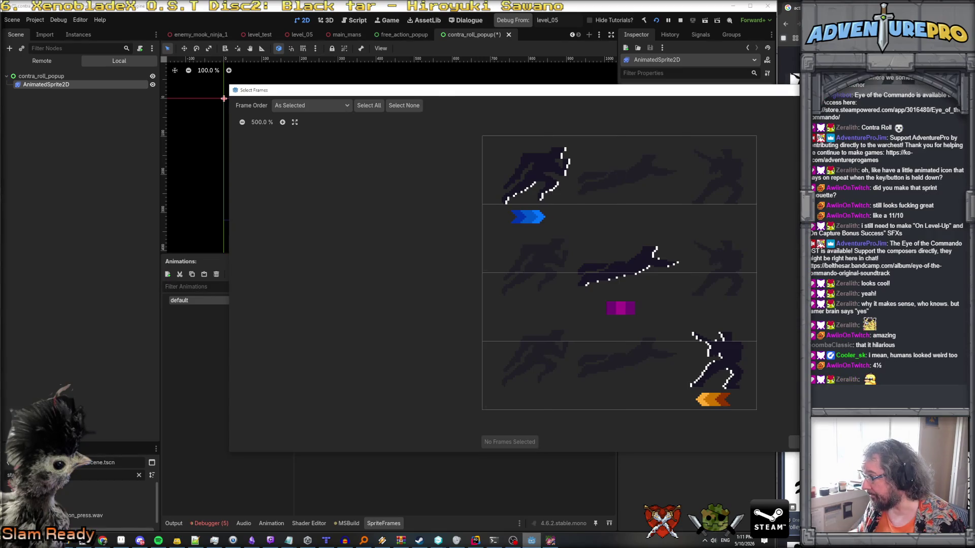
Split the contra_roll sheet into 3 vertical cells and add all three as frames.
type("3")
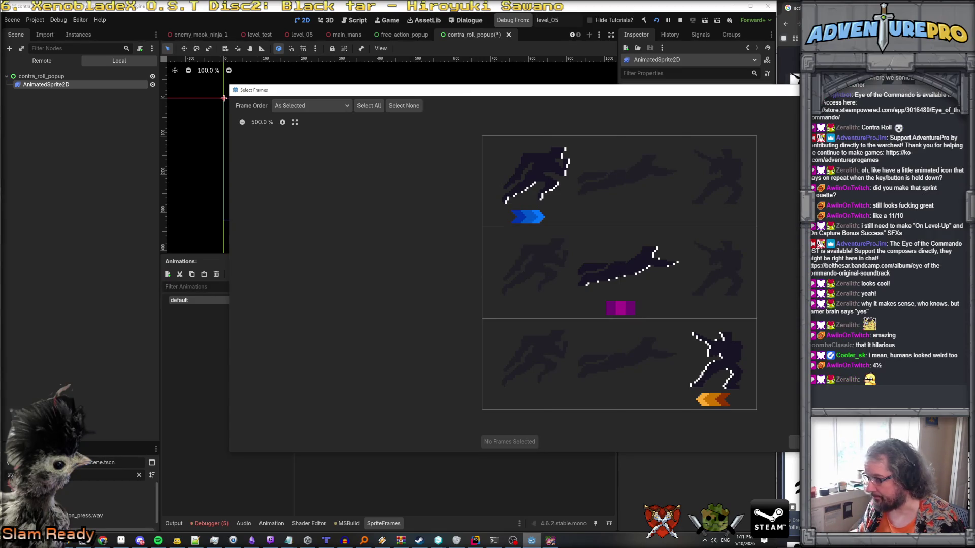
left_click(628, 203)
left_click(628, 275)
left_click(628, 365)
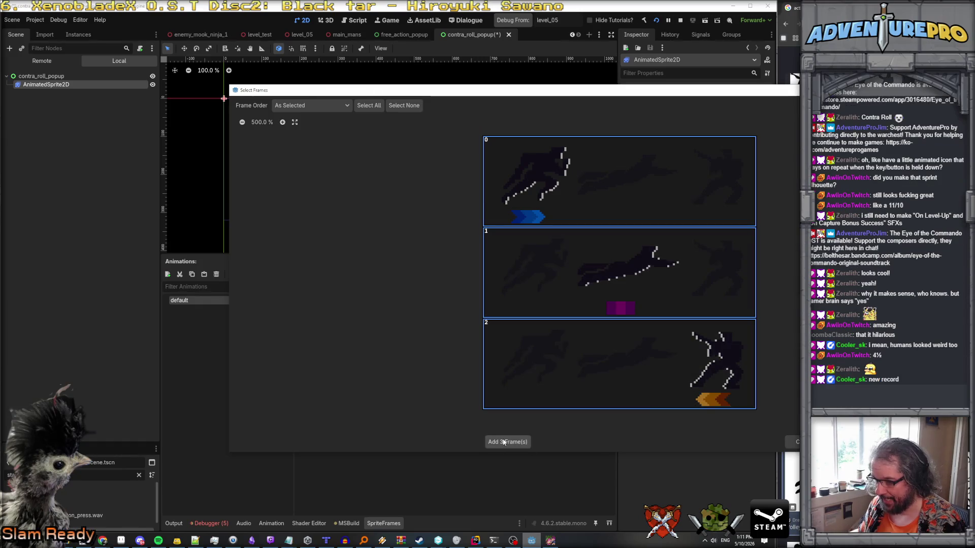
left_click(509, 442)
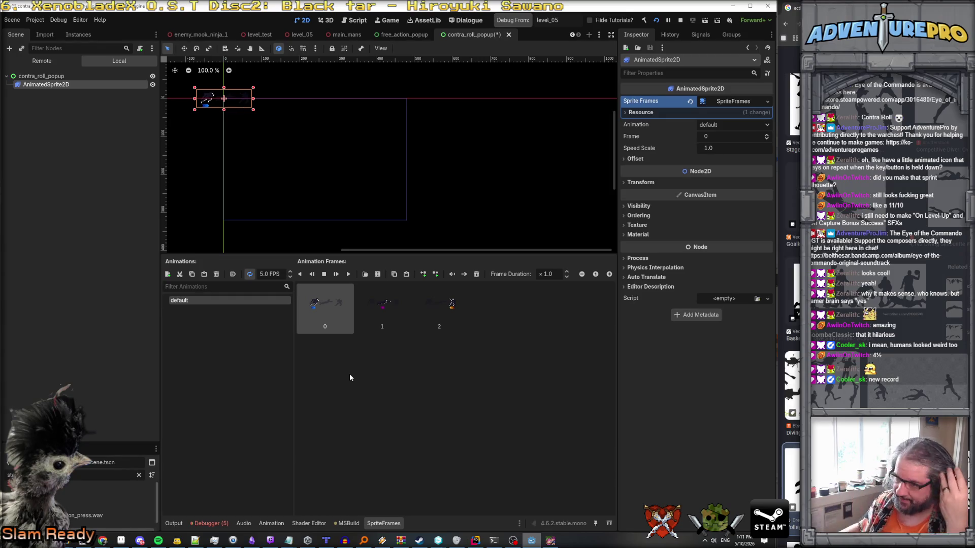
Set the animation to 3 FPS, select its last frame, and play the preview.
left_click(262, 274)
type("4")
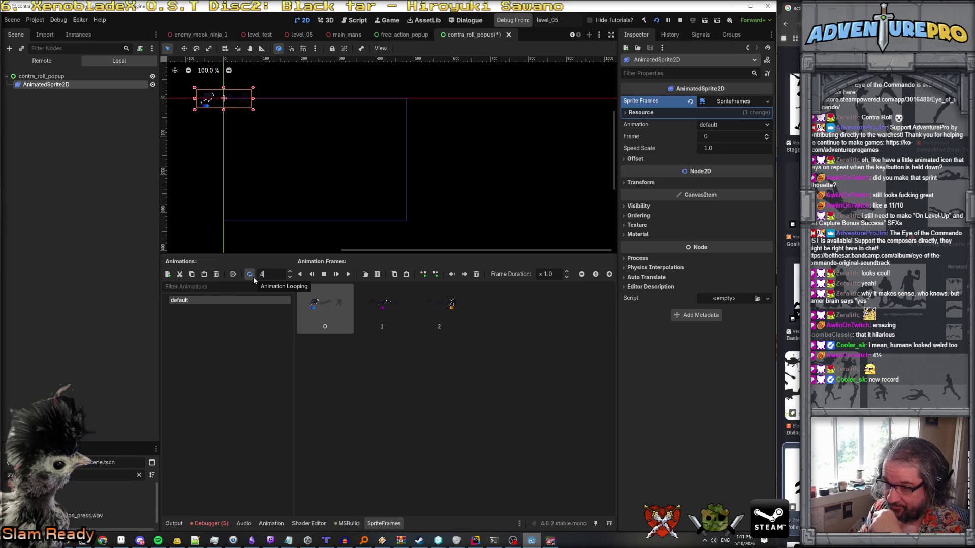
type("3")
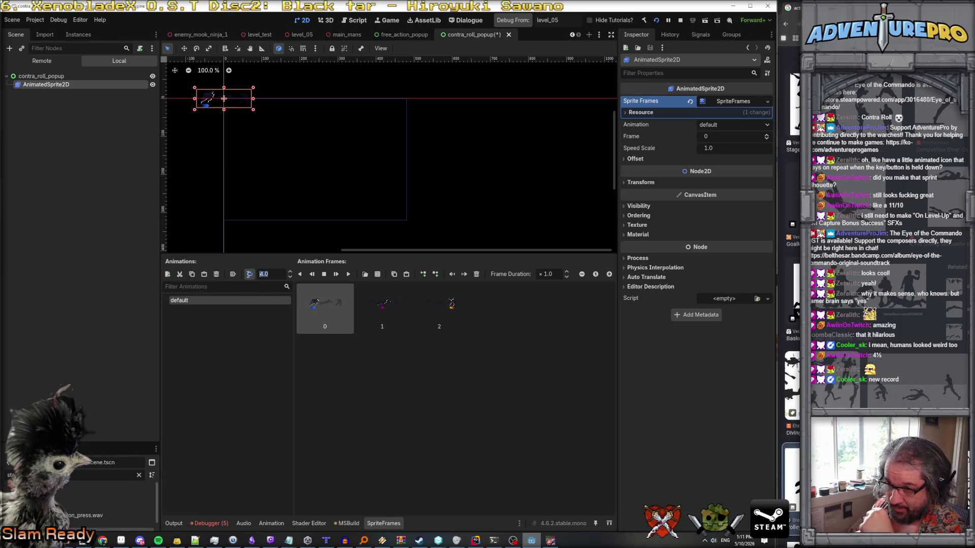
key("Return")
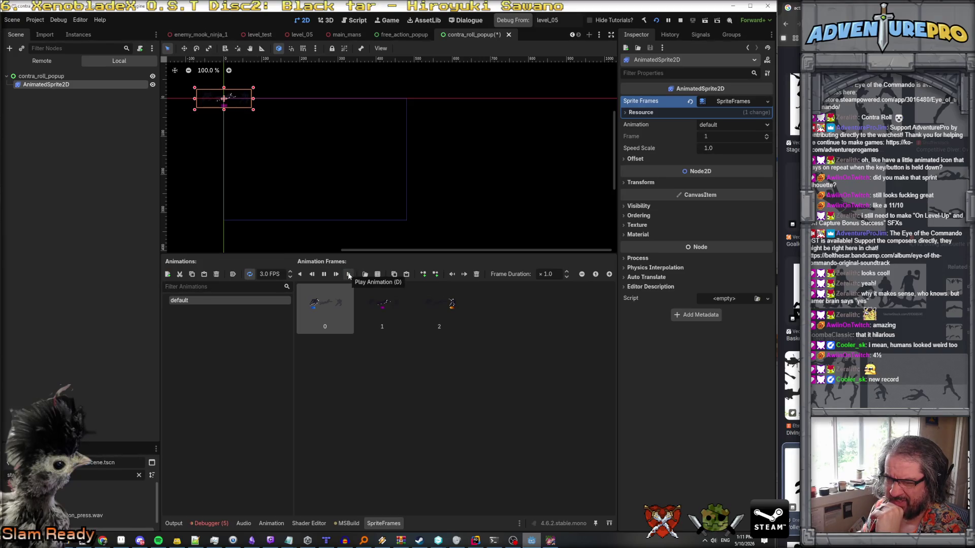
left_click(431, 302)
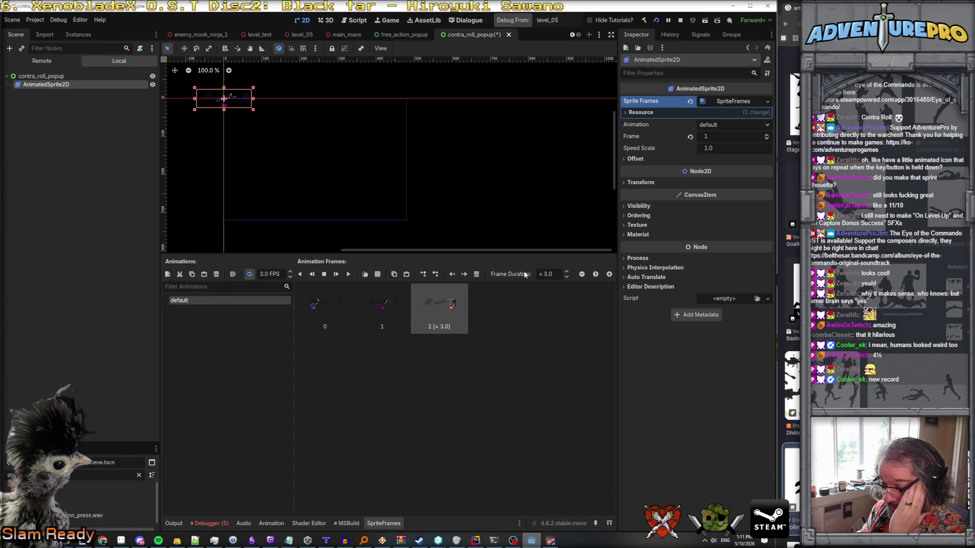
left_click(347, 274)
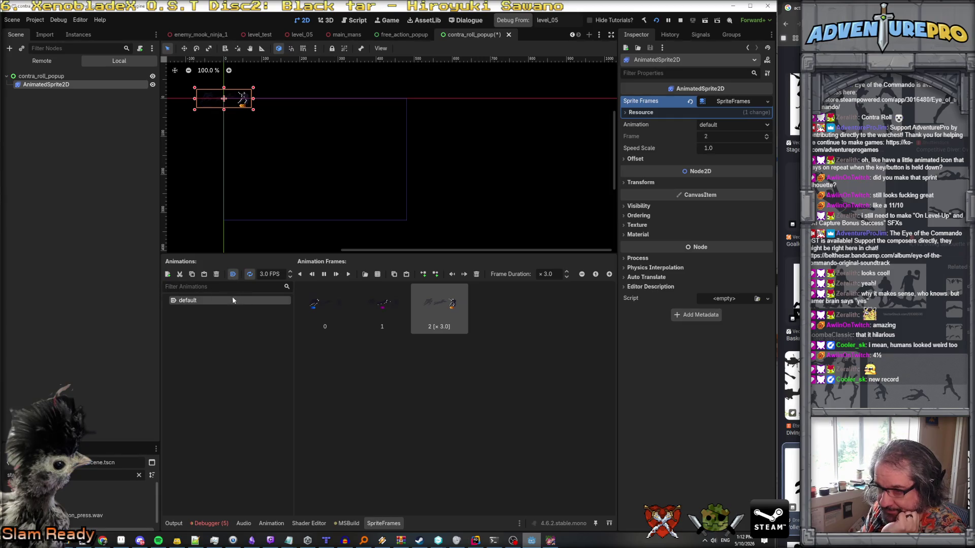
Rename the default animation to dive_loop and save the popup scene.
double_click(204, 300)
type("dive_loop")
key("Return")
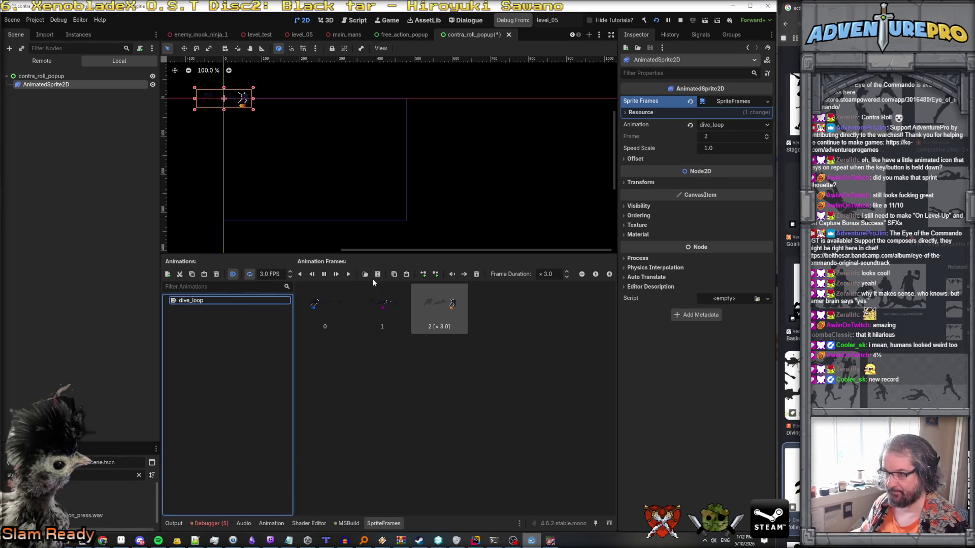
key("ctrl+s")
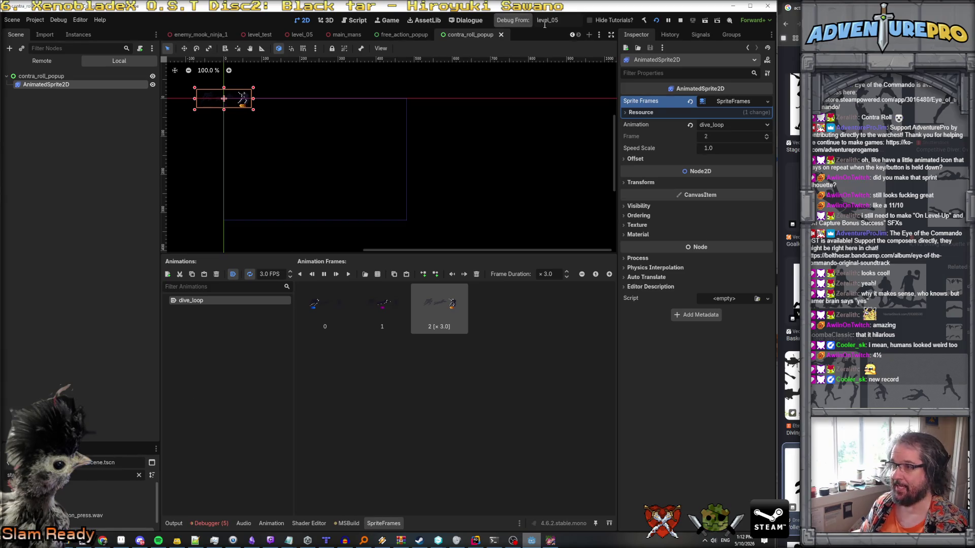
scroll(457, 35, "up", 5)
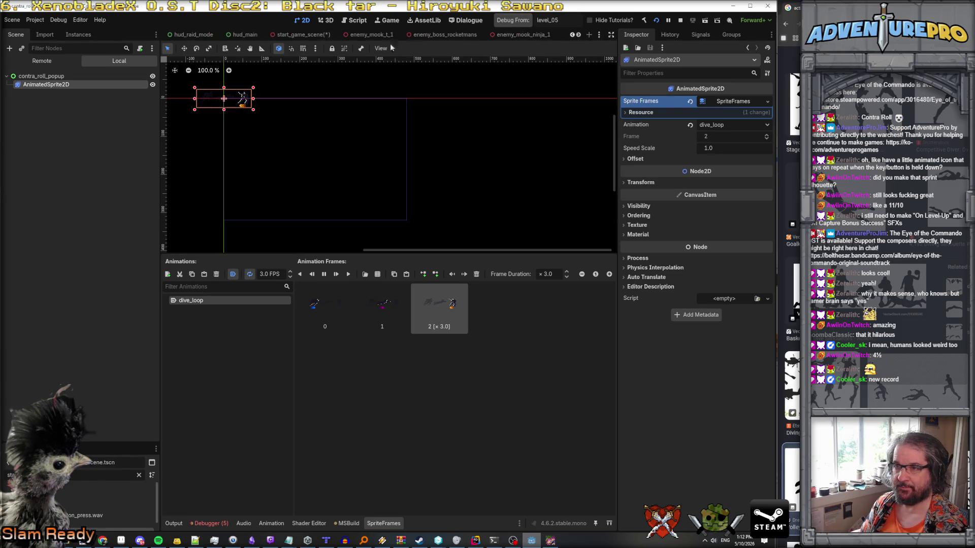
In start_game_scene, instance contra_roll_popup as a child of the HUD node.
left_click(301, 35)
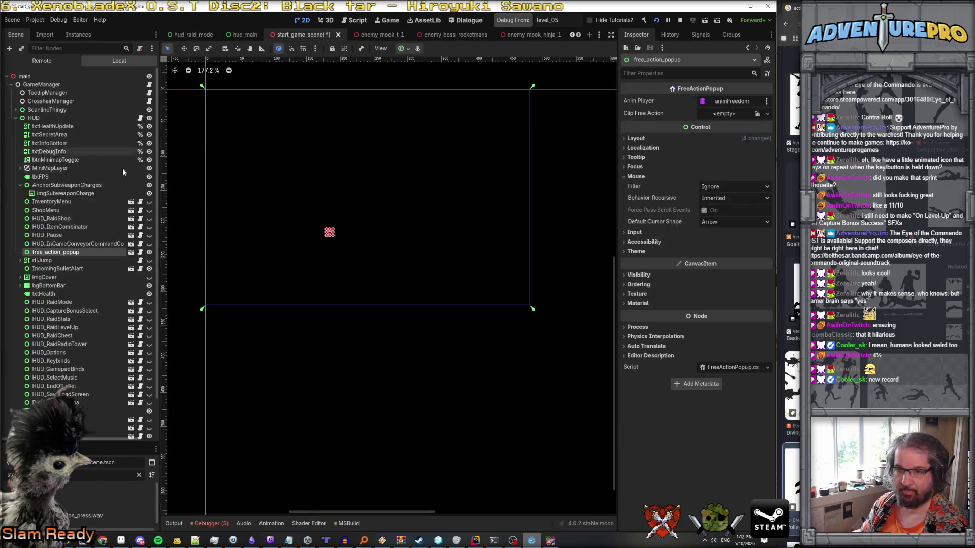
left_click(29, 118)
right_click(33, 118)
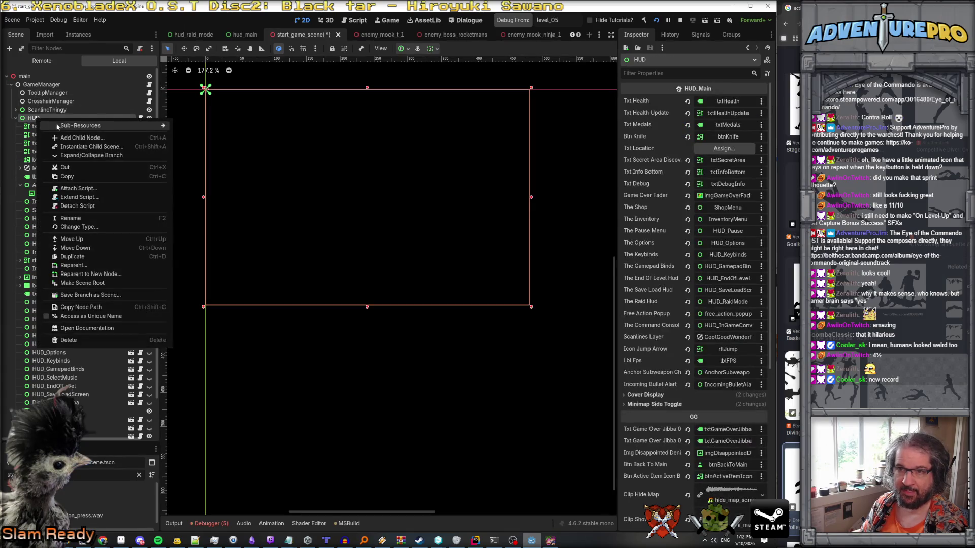
left_click(82, 147)
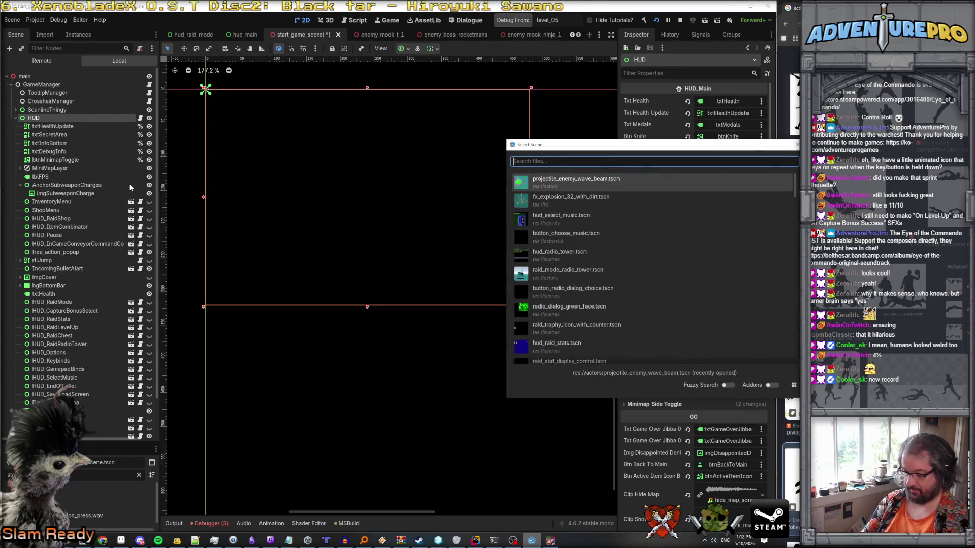
type("contr")
key("Return")
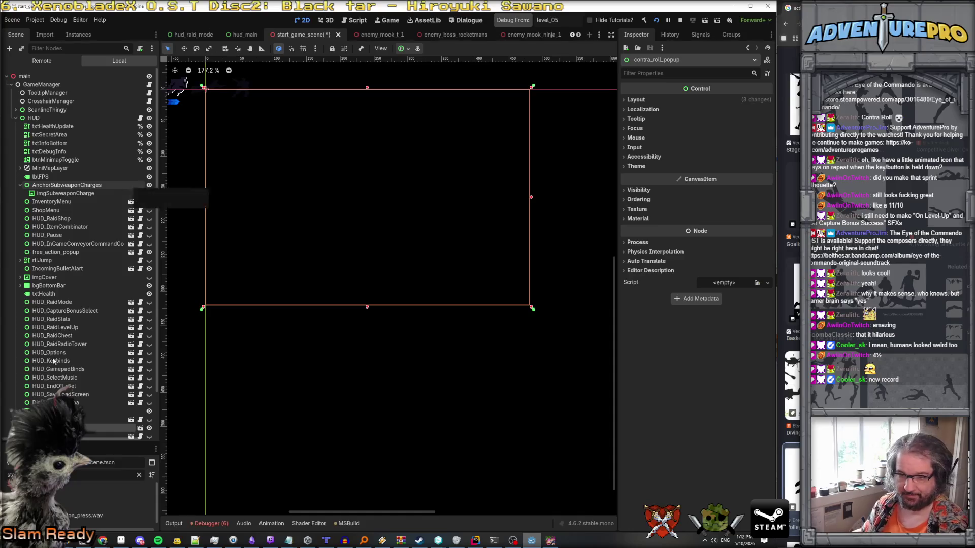
Move the contra_roll_popup node to sit just below free_action_popup.
left_click_drag(66, 428, 69, 259)
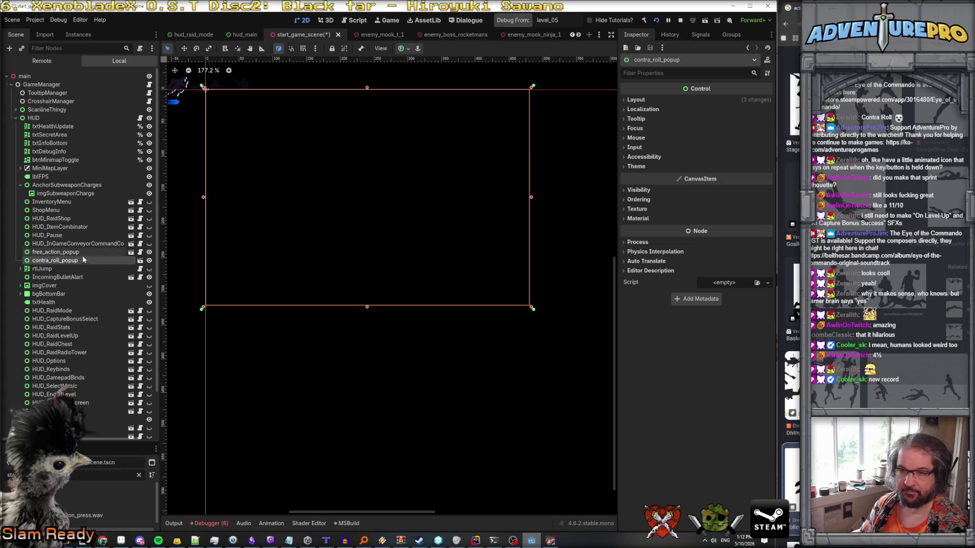
left_click(69, 255)
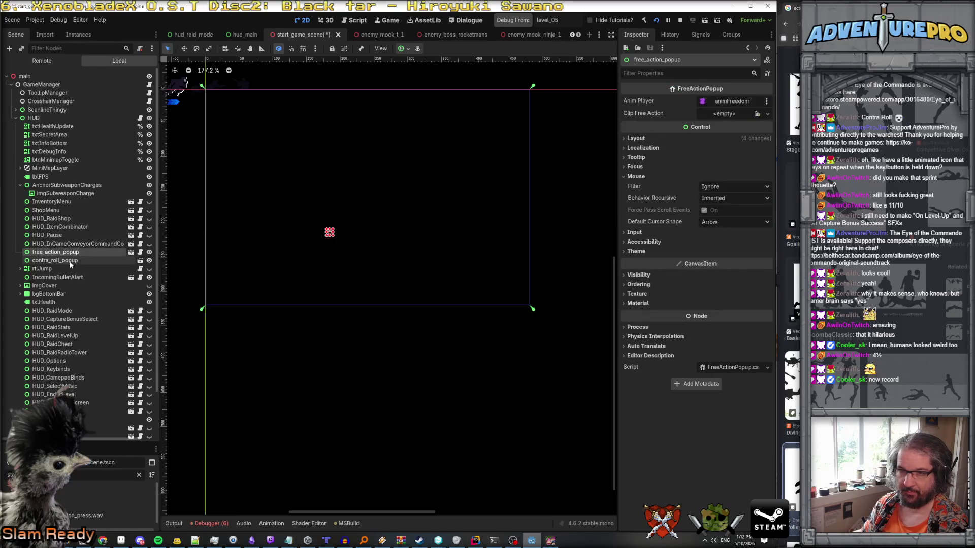
left_click(69, 261)
left_click(67, 252)
left_click(67, 262)
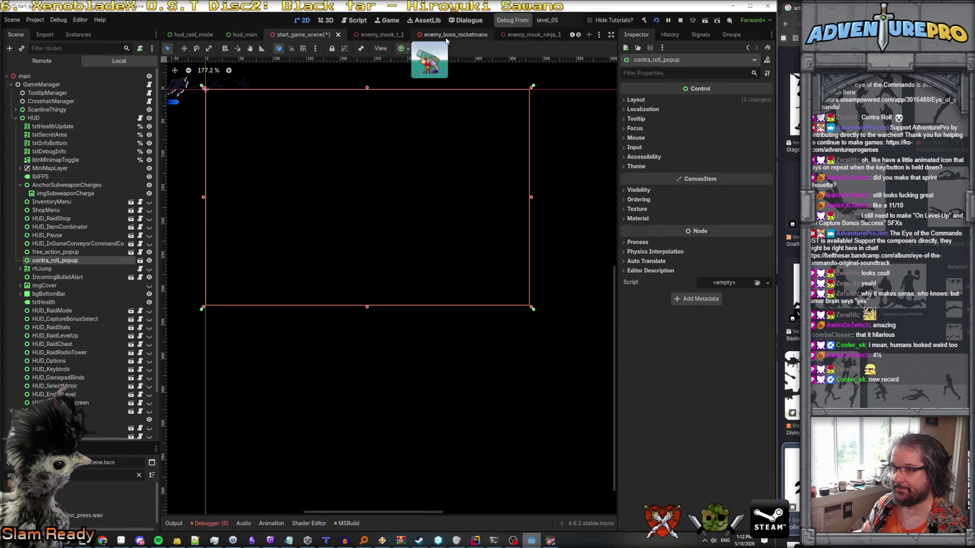
scroll(579, 37, "down", 5)
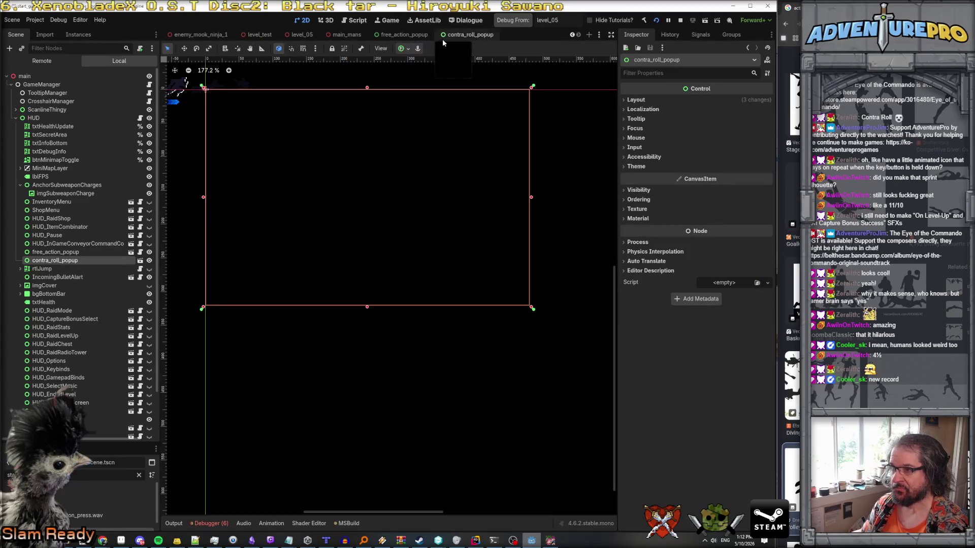
Set the contra_roll_popup root's Transform Size to 2 × 2 and save the scene.
left_click(464, 35)
left_click(70, 76)
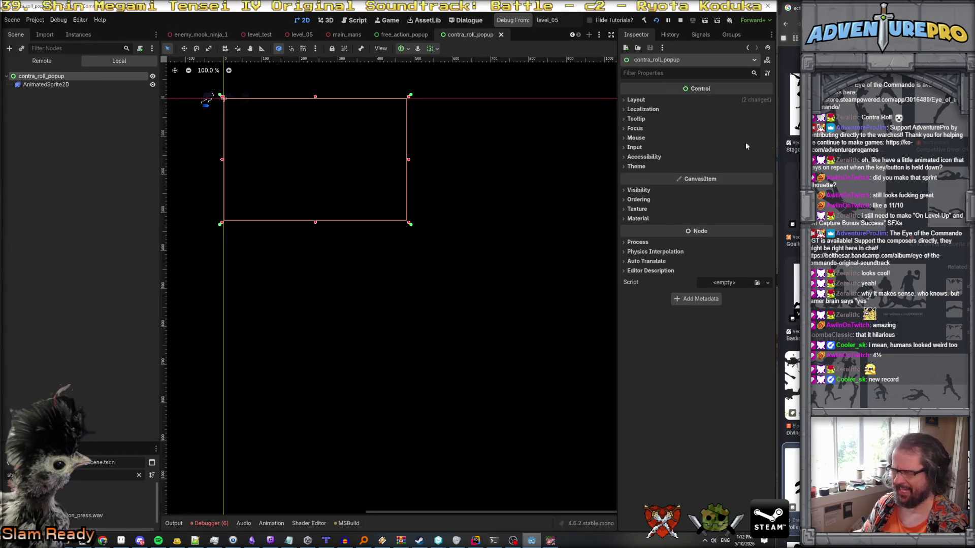
left_click(626, 100)
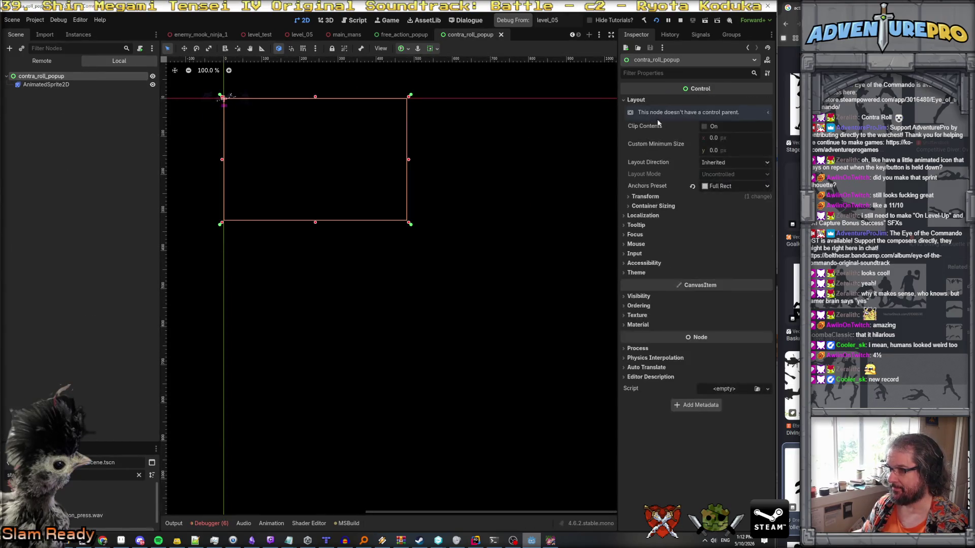
left_click(646, 197)
left_click(739, 206)
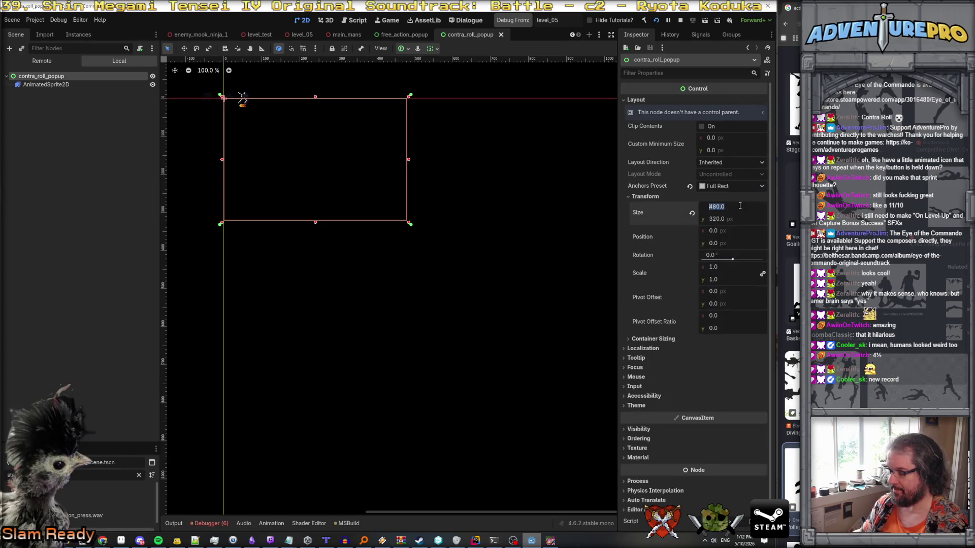
type("2")
key("Tab")
type("2")
key("Return")
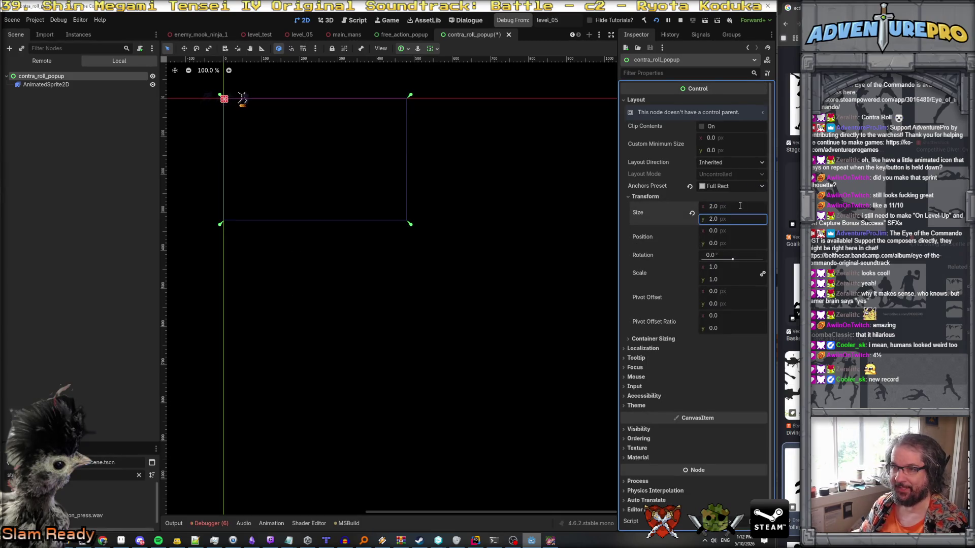
key("ctrl+s")
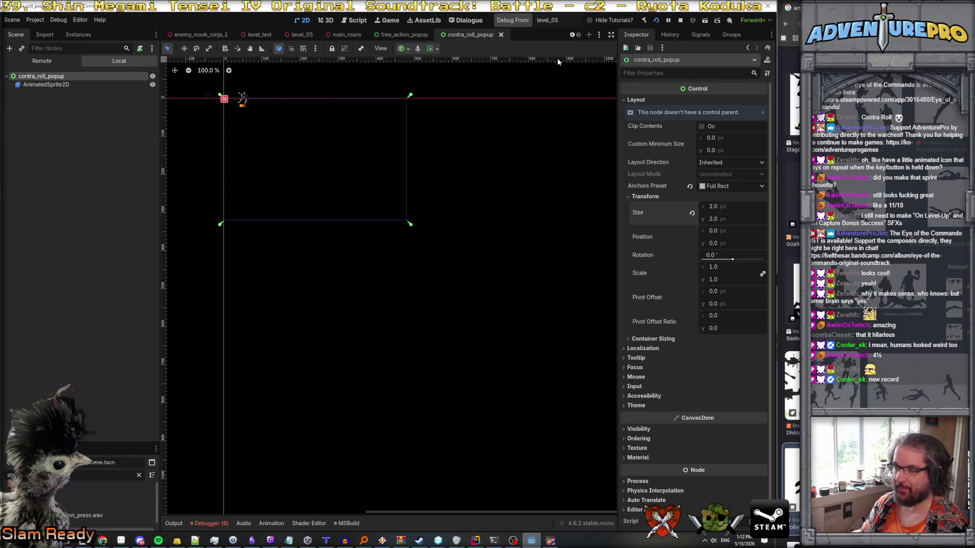
left_click(572, 34)
left_click(572, 35)
left_click(572, 35)
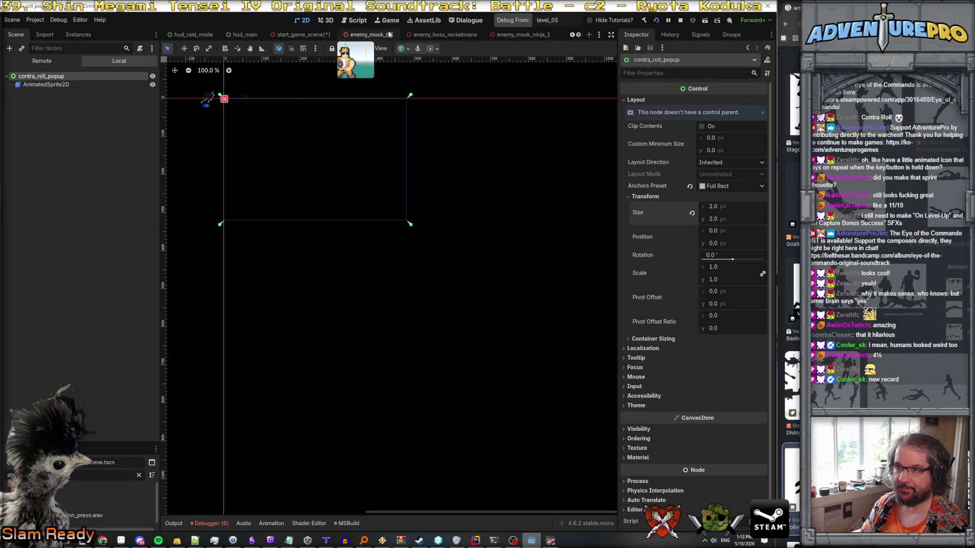
Drag the contra_roll_popup toward the screen centre in start_game_scene.
left_click(304, 34)
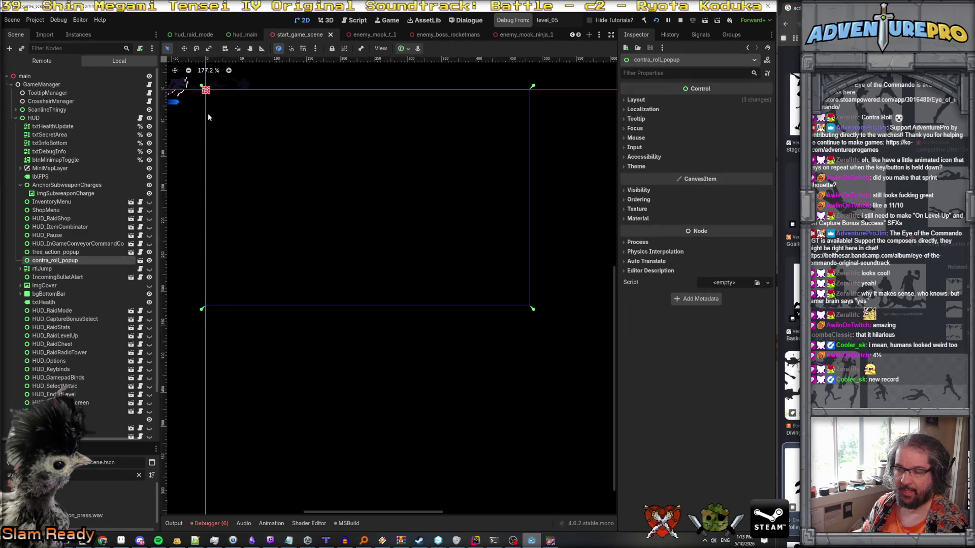
left_click(56, 252)
left_click(61, 260)
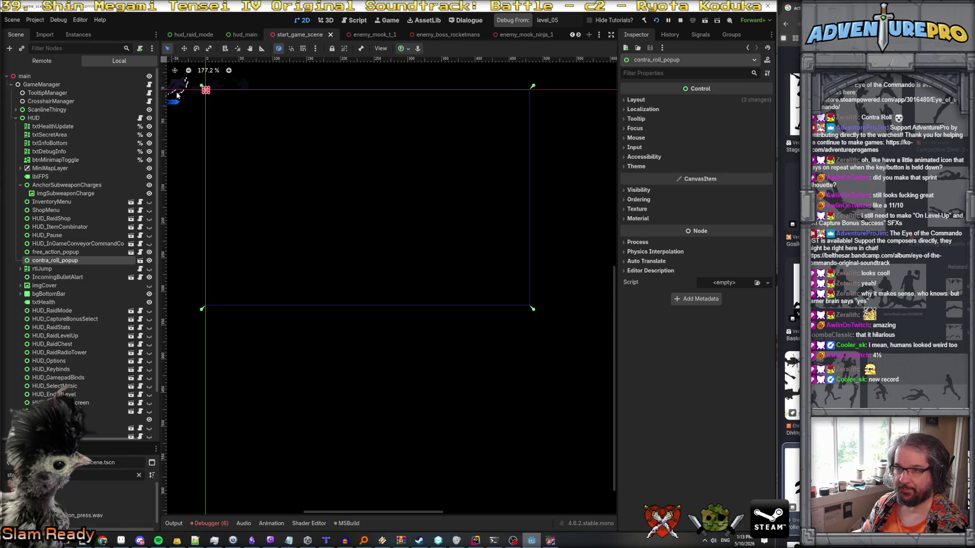
mouse_move(176, 95)
left_mouse_down()
mouse_move(351, 174)
mouse_move(326, 177)
left_mouse_up()
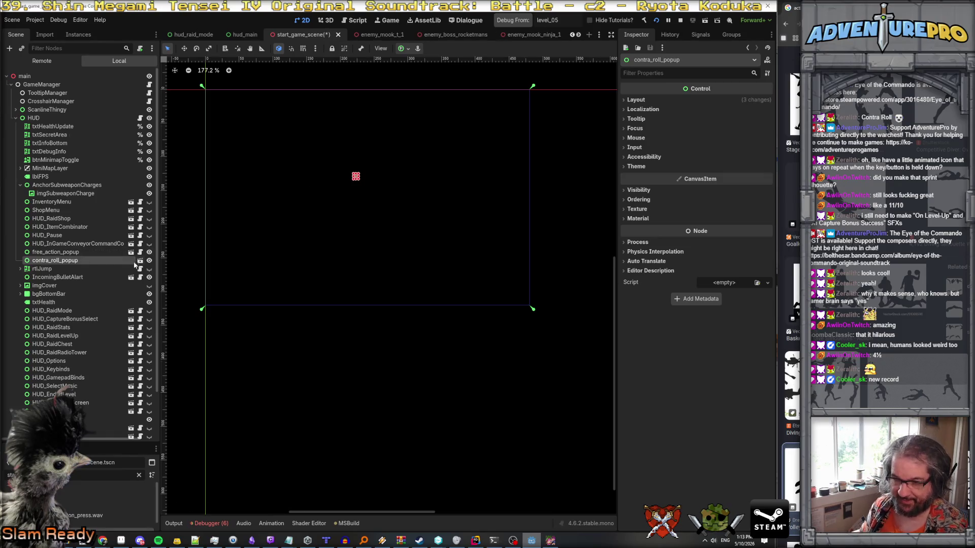
scroll(121, 330, "down", 3)
scroll(121, 334, "up", 3)
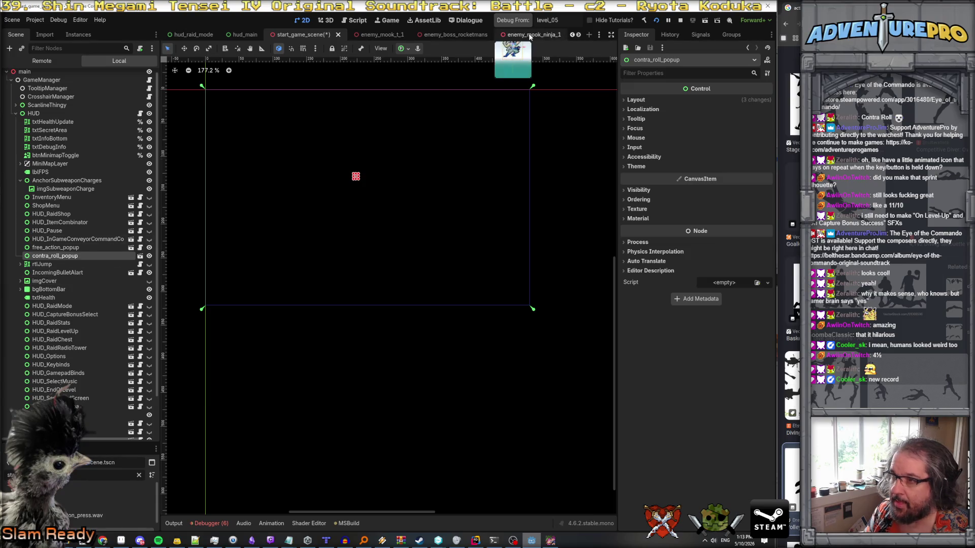
scroll(148, 375, "down", 3)
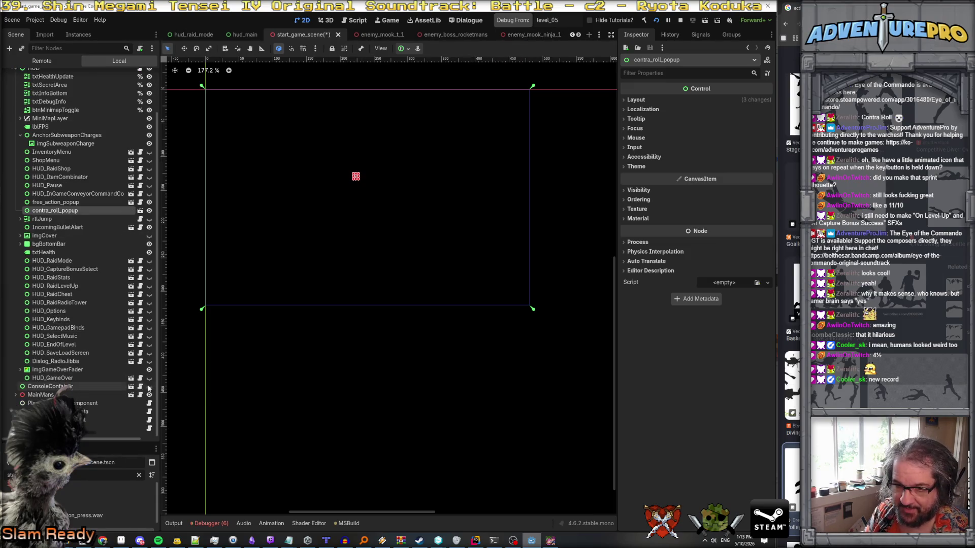
Hide the game-over fader, nudge IncomingBulletAlart one grid step left, and adjust the popup's position.
left_click(149, 370)
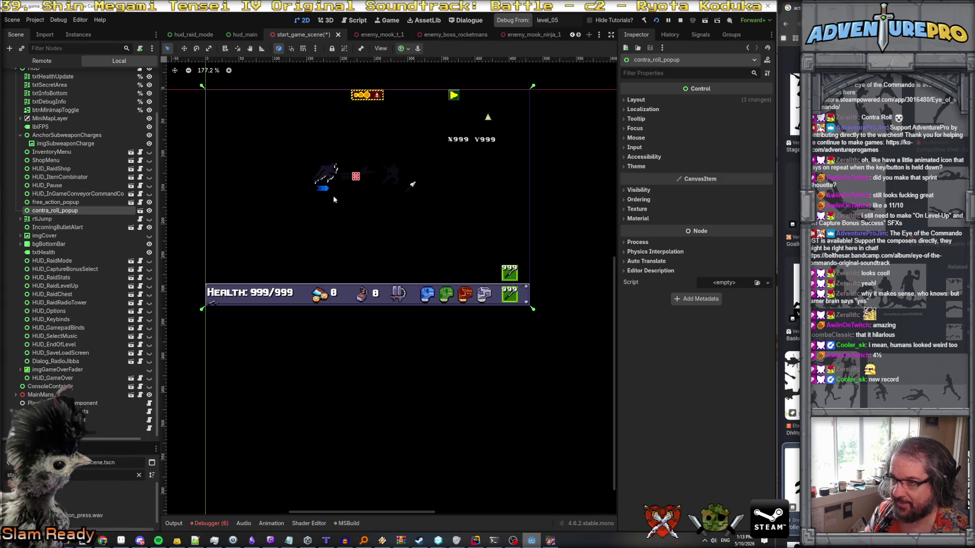
left_click(374, 176)
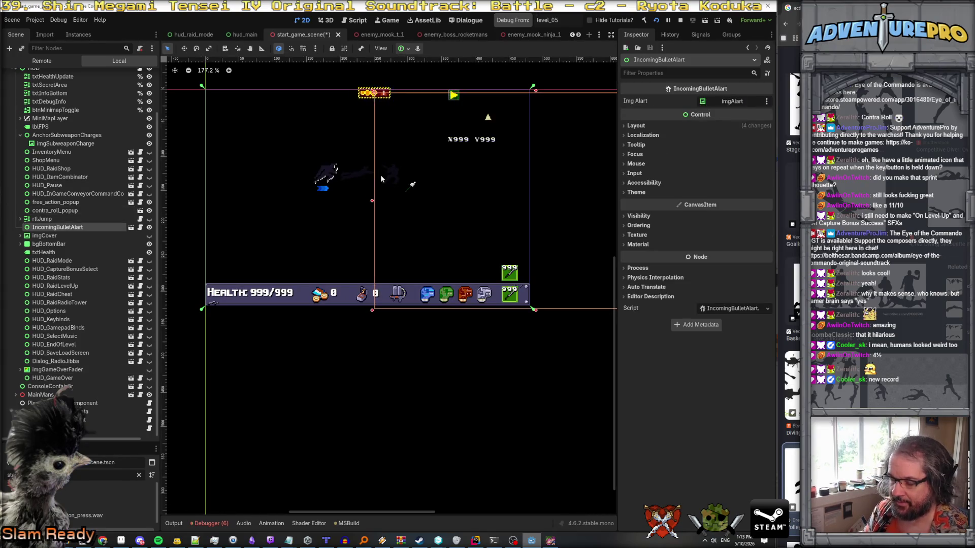
key("shift+Left")
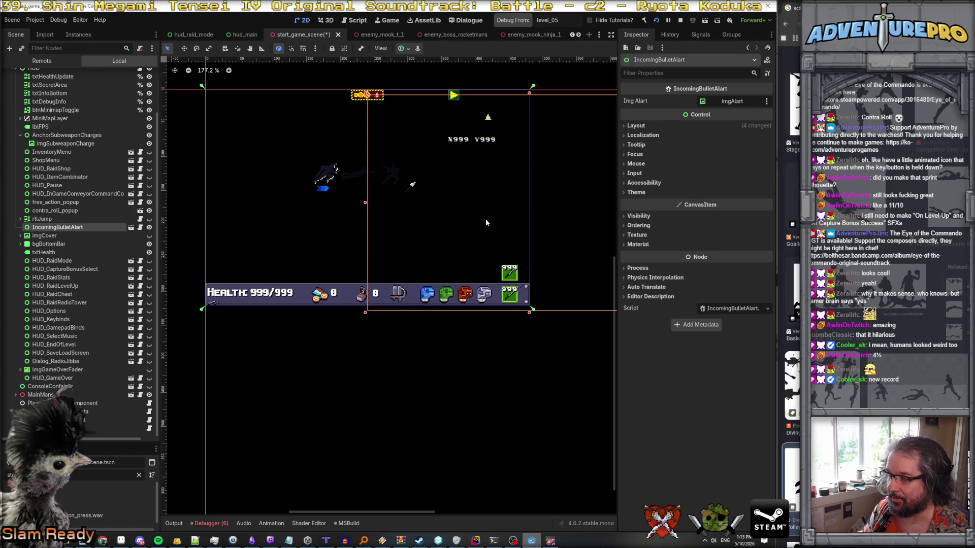
left_click(76, 211)
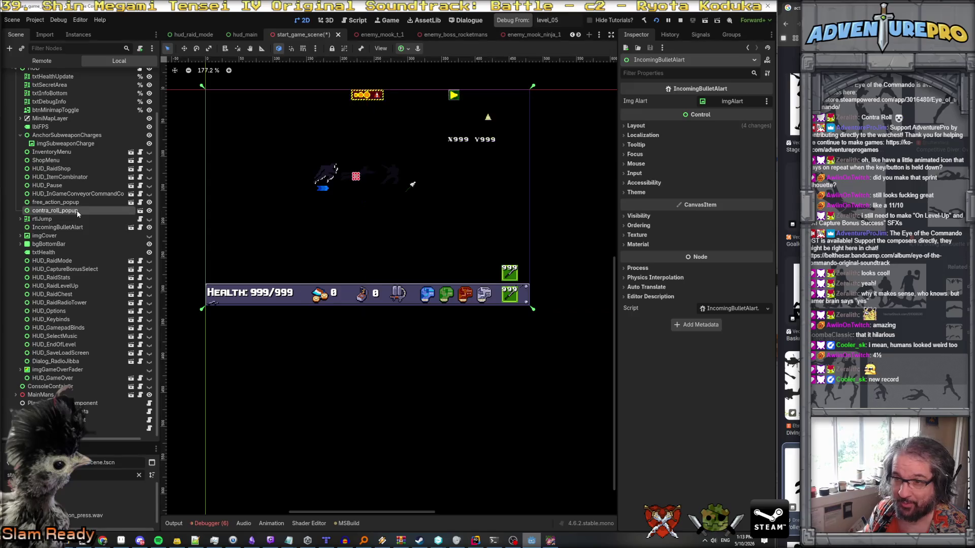
left_click_drag(327, 178, 337, 154)
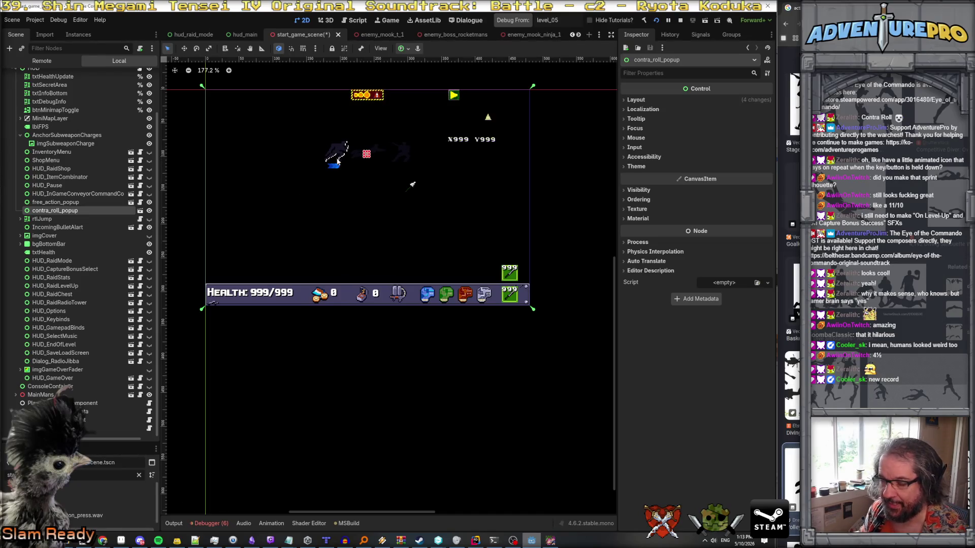
left_click(60, 202)
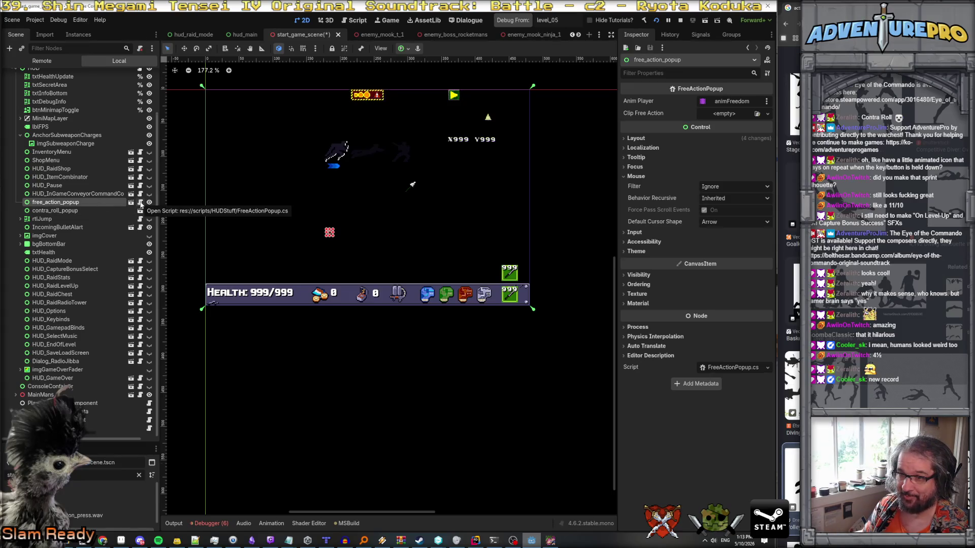
left_click(71, 212)
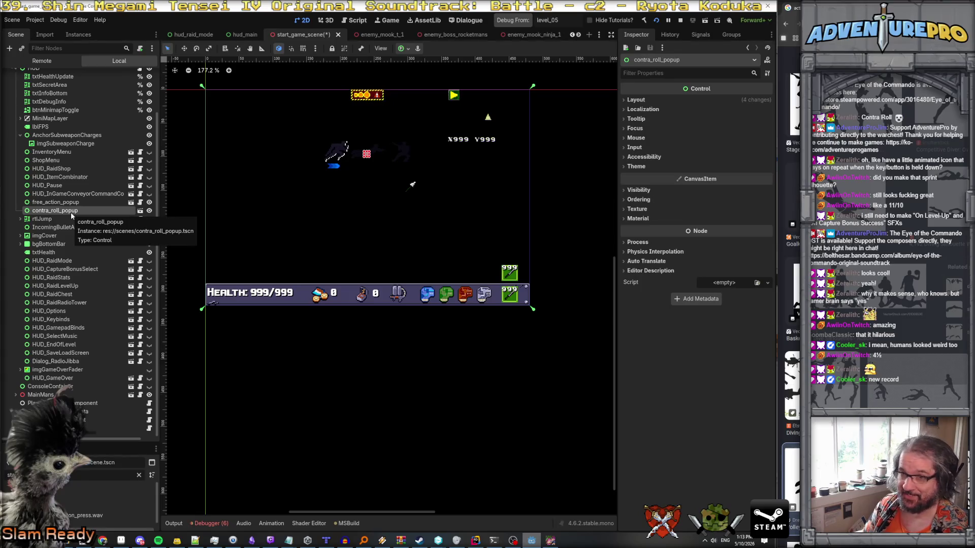
Hide contra_roll_popup by default and make the game-over fader visible again.
scroll(71, 212, "up", 3)
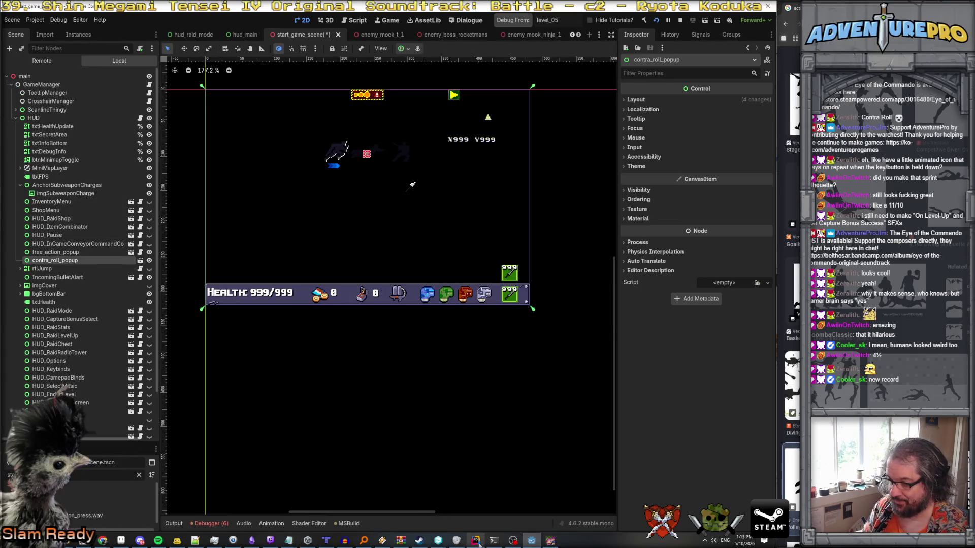
left_click(150, 261)
scroll(104, 298, "down", 3)
left_click(149, 370)
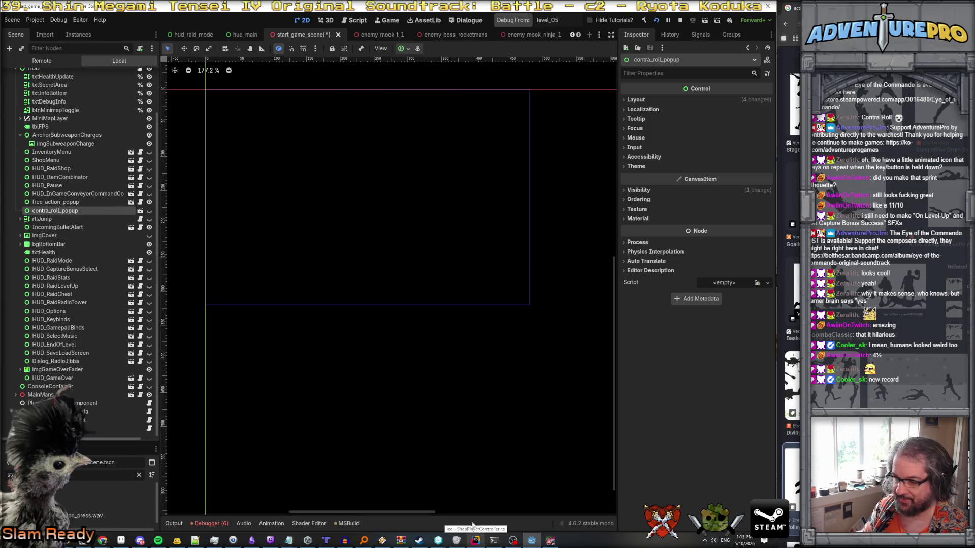
Open HUD_Main.cs in Rider via Search Everywhere.
left_click(476, 543)
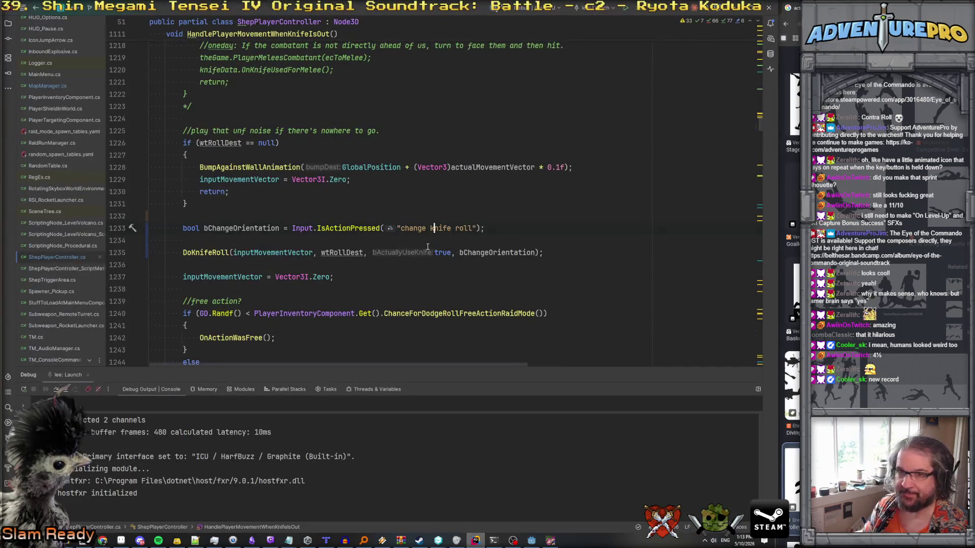
key("ctrl+t")
type("HUD_c")
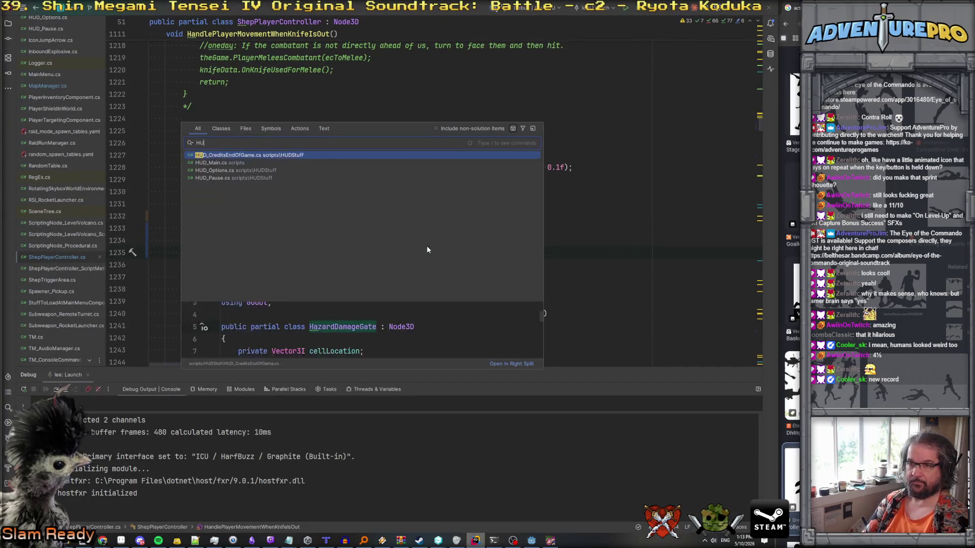
key("BackSpace")
key("BackSpace")
key("BackSpace")
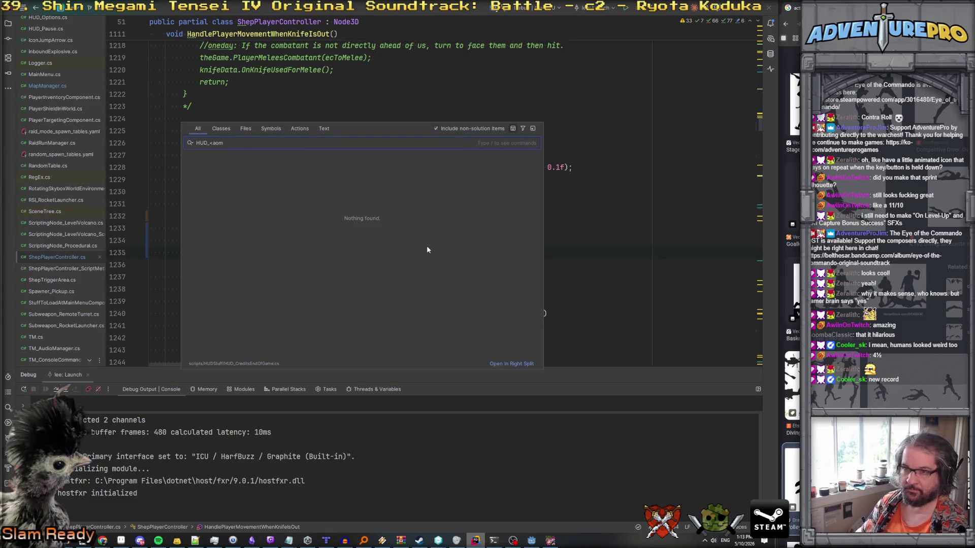
type("M")
key("Return")
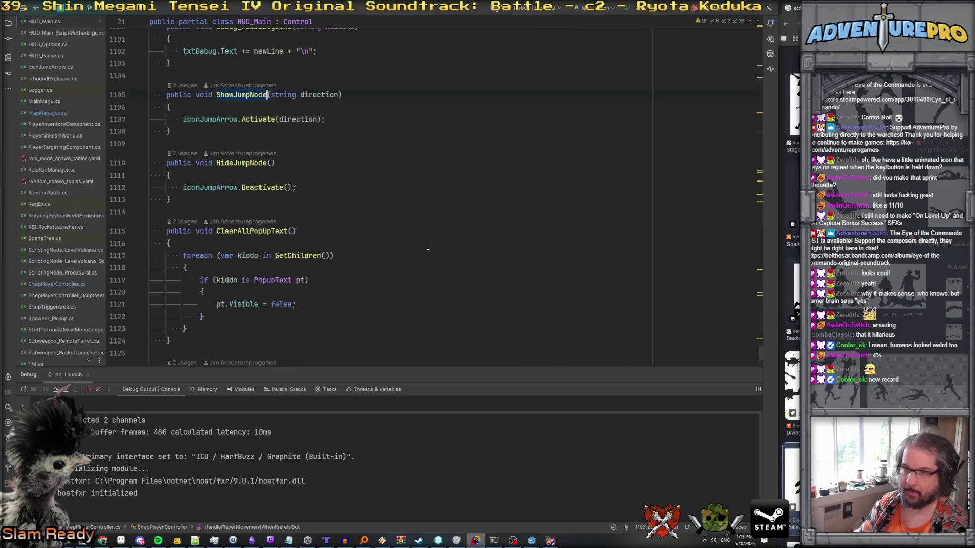
Scroll HUD_Main.cs to the [Export] field declarations like incomingBulletAlart.
scroll(427, 247, "up", 3)
key("ctrl+Home")
scroll(431, 214, "down", 10)
scroll(430, 214, "down", 20)
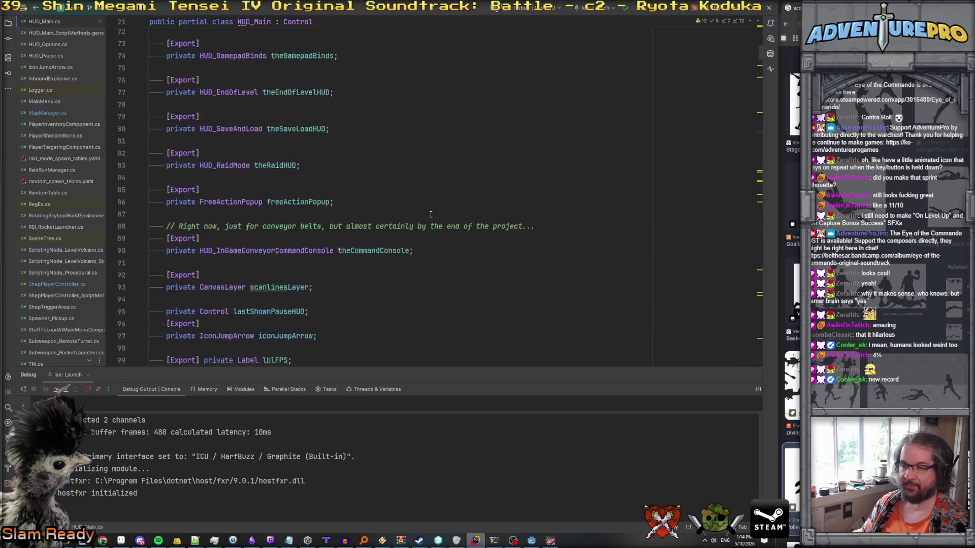
scroll(431, 215, "down", 5)
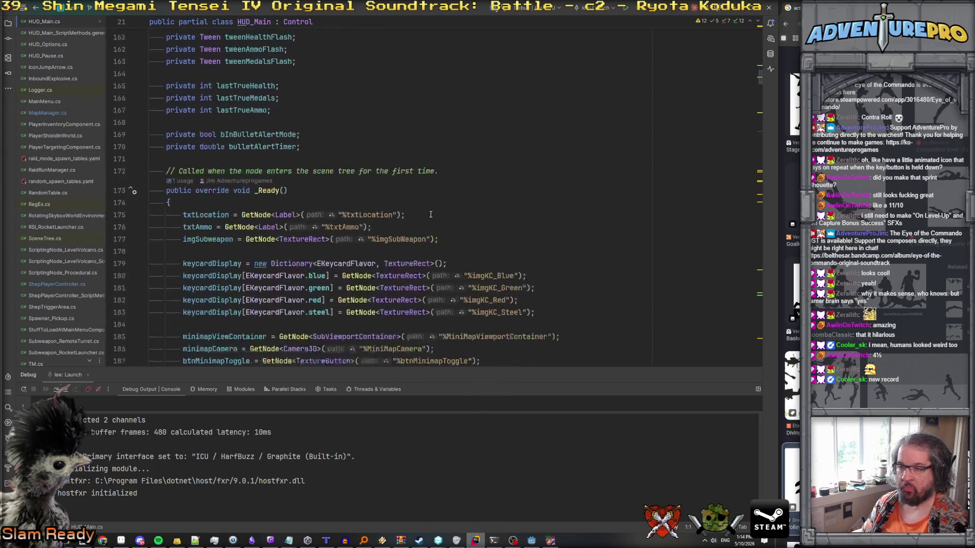
left_click(408, 244)
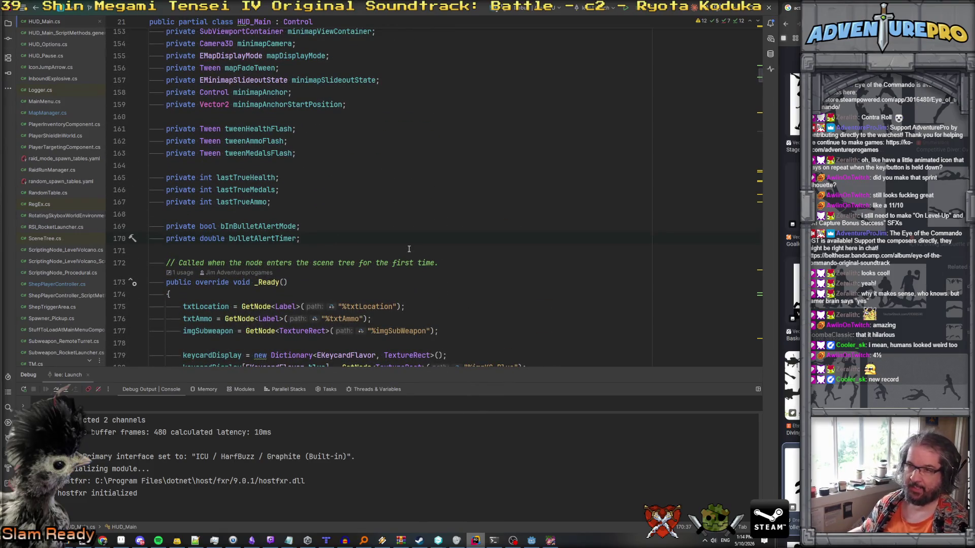
scroll(409, 249, "up", 18)
scroll(381, 250, "up", 5)
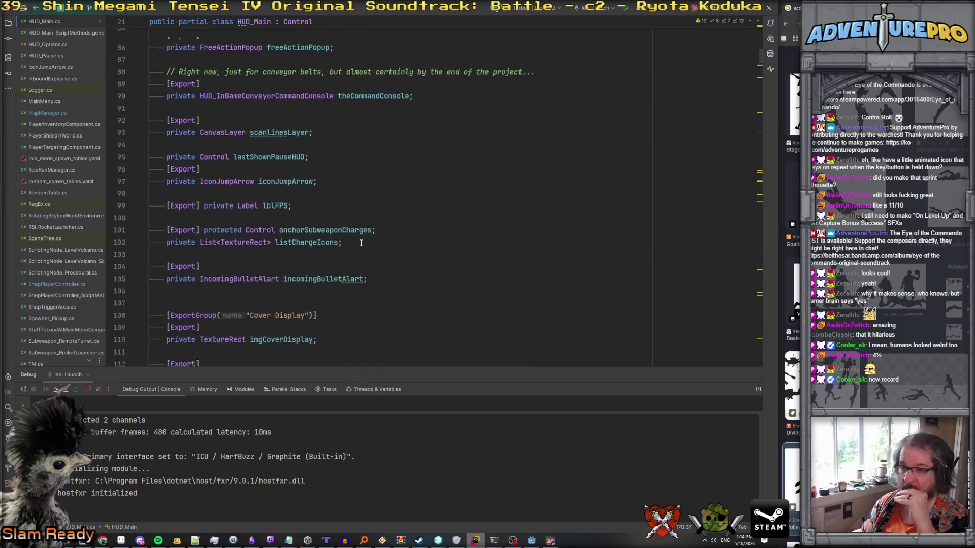
scroll(361, 242, "up", 5)
scroll(376, 239, "down", 7)
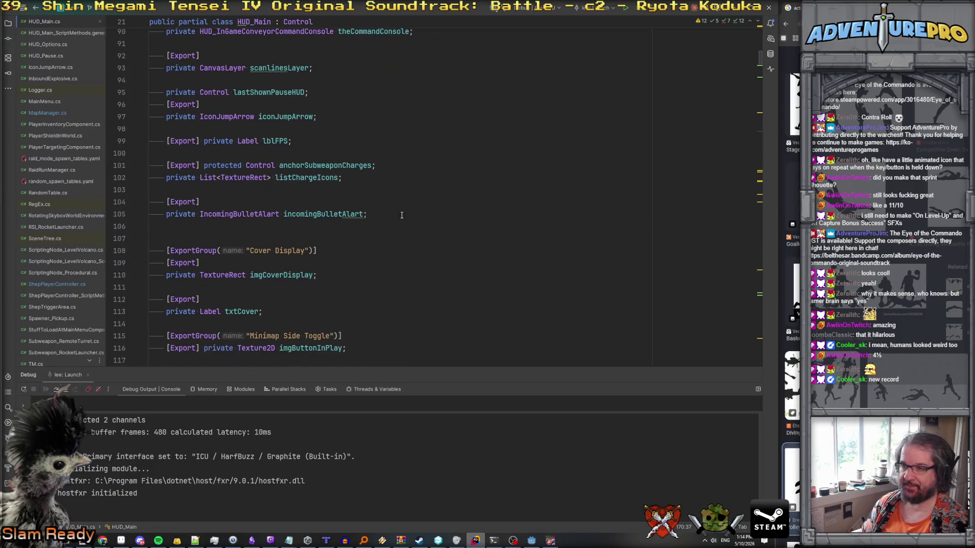
Declare [Export] private Control contraRollPopup; right after the incomingBulletAlart field.
key("Down")
key("Down")
key("Return")
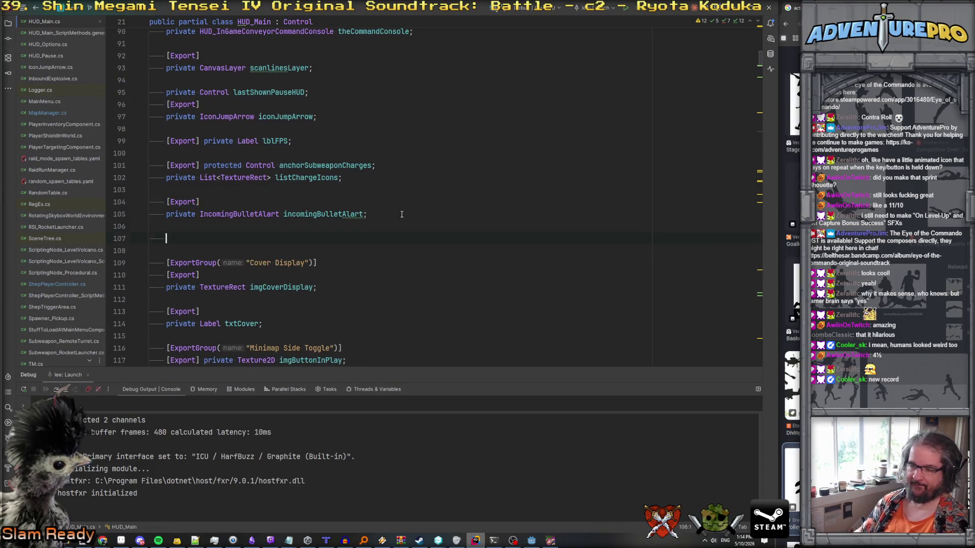
type("[Export]")
type("pr")
key("Return")
type("Control contraRollPo")
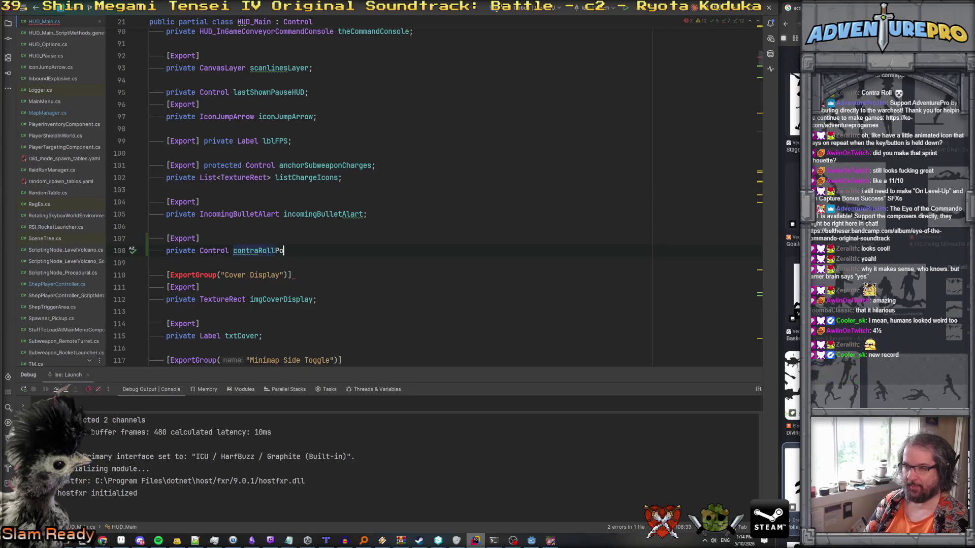
type("pup;")
double_click(296, 252)
scroll(403, 277, "down", 15)
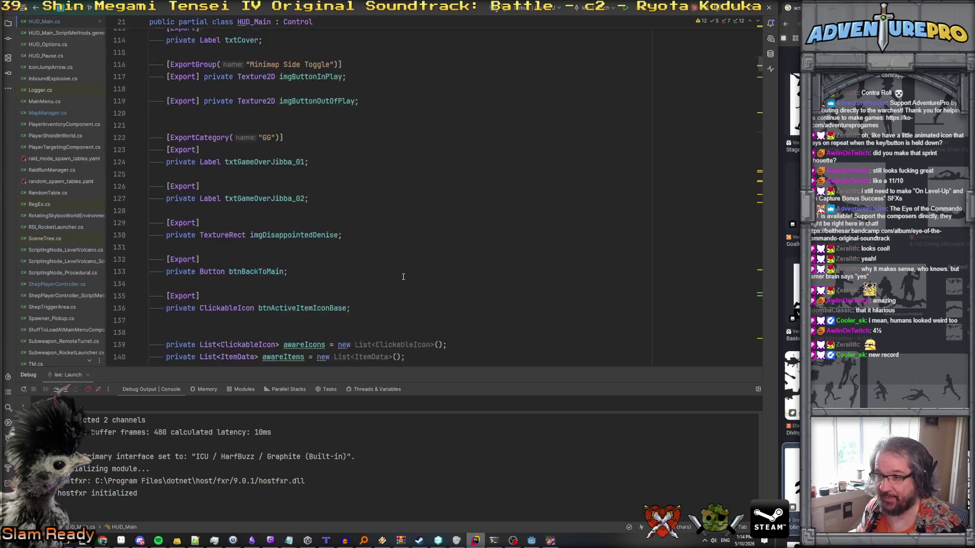
left_click(402, 282)
Add a public void ShowContraRollPopup() method with braces at the end of HUD_Main.
key("ctrl+End")
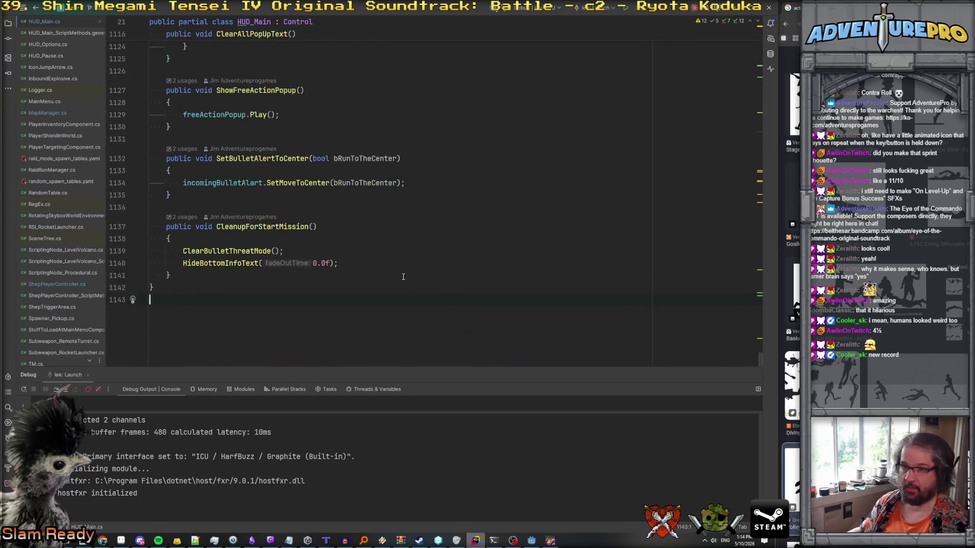
left_click(224, 275)
key("Return")
key("Return")
type("public void Sh")
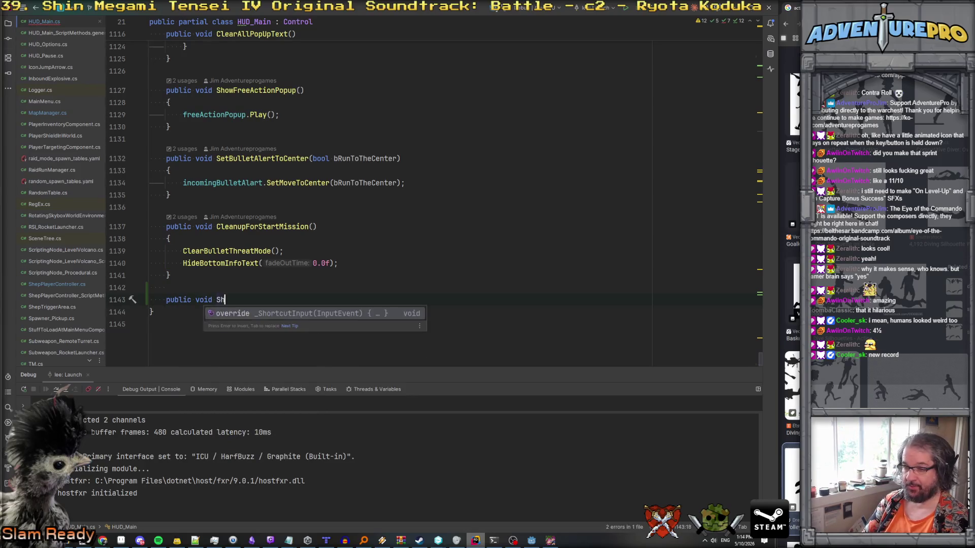
type("owContraRollPopup()")
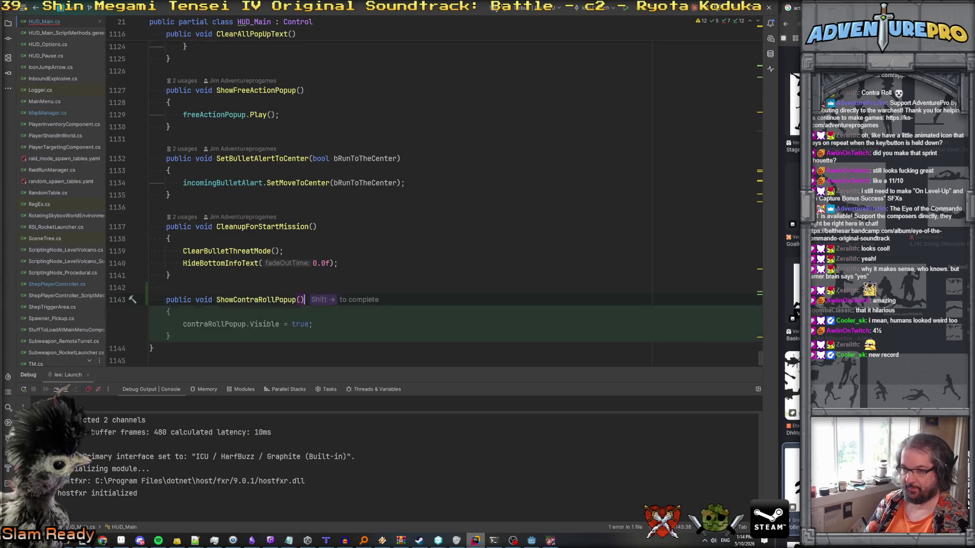
key("Return")
type("{")
key("Return")
key("Return")
Declare a public void HideControRollPopup() method with an empty body.
type("publc")
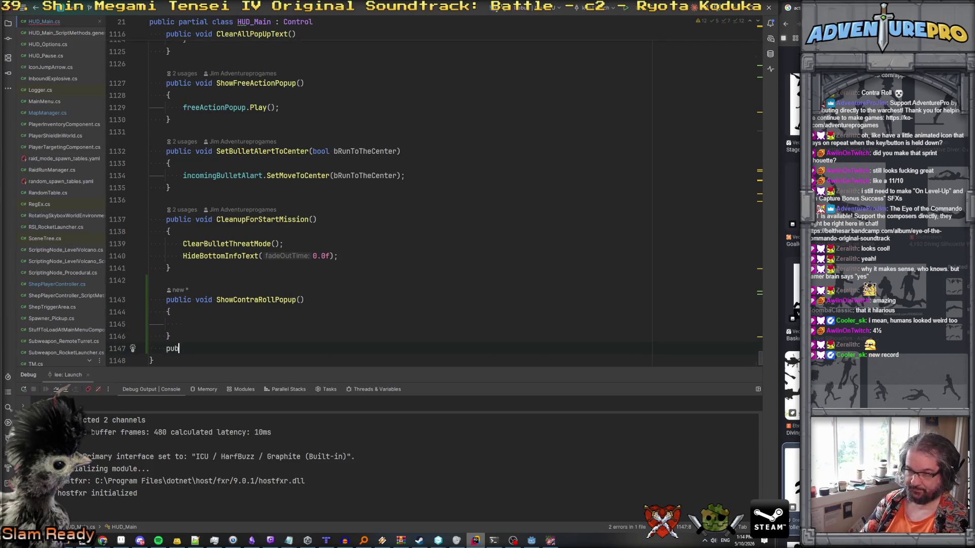
key("BackSpace")
key("BackSpace")
type("ic void")
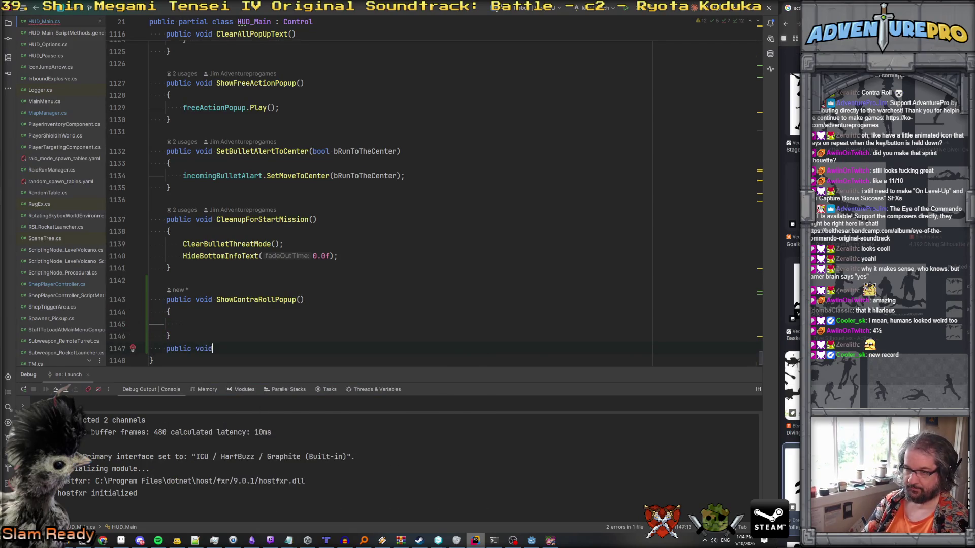
type(" HideControRollPopup(")
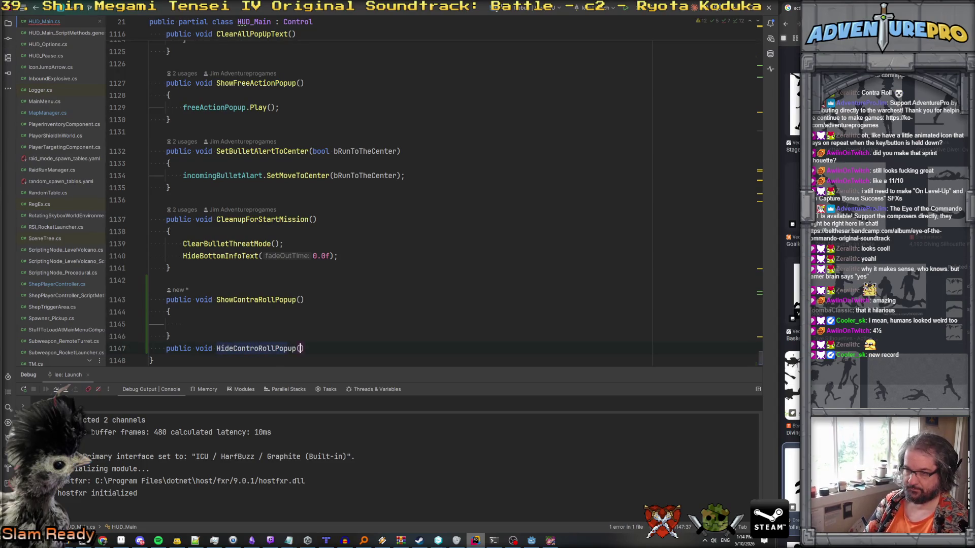
type(")")
key("Return")
type("{")
key("Return")
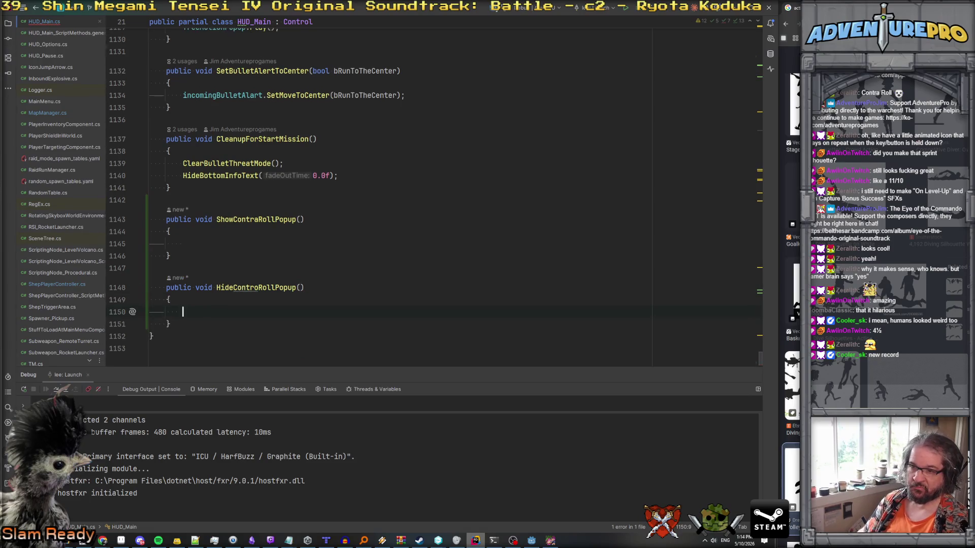
Make ShowContraRollPopup set contraRollPopup.Visible to true.
left_click(183, 244)
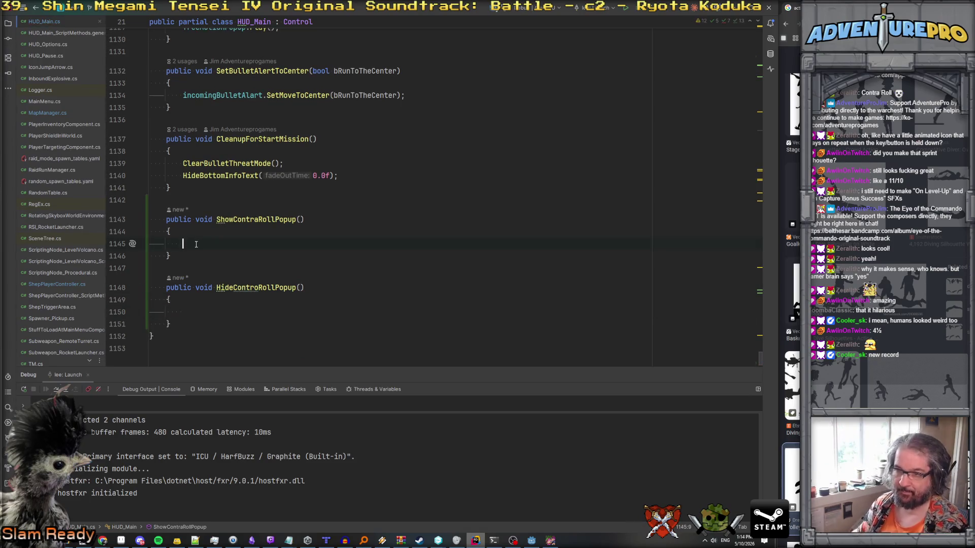
type("con")
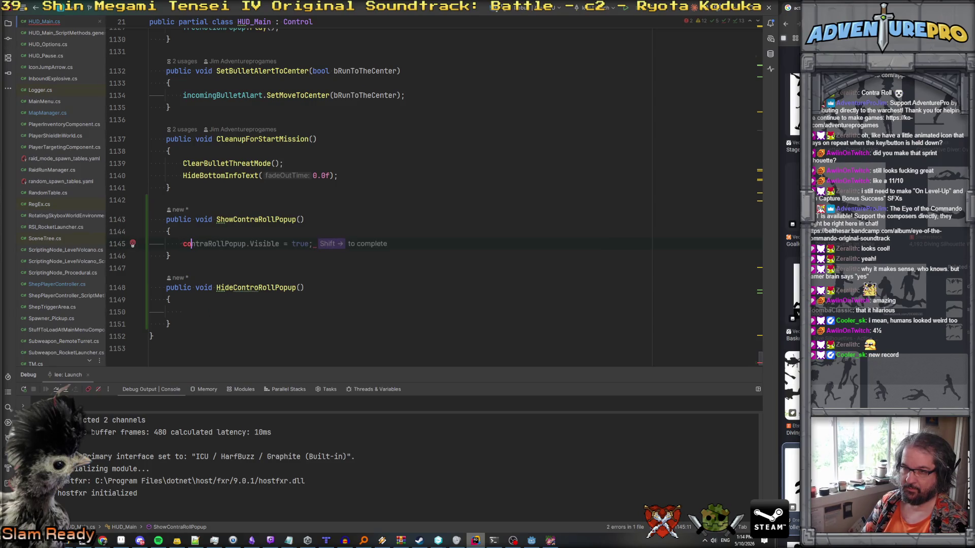
key("shift+Right")
key("shift+Right")
key("shift+Right")
left_click(359, 264)
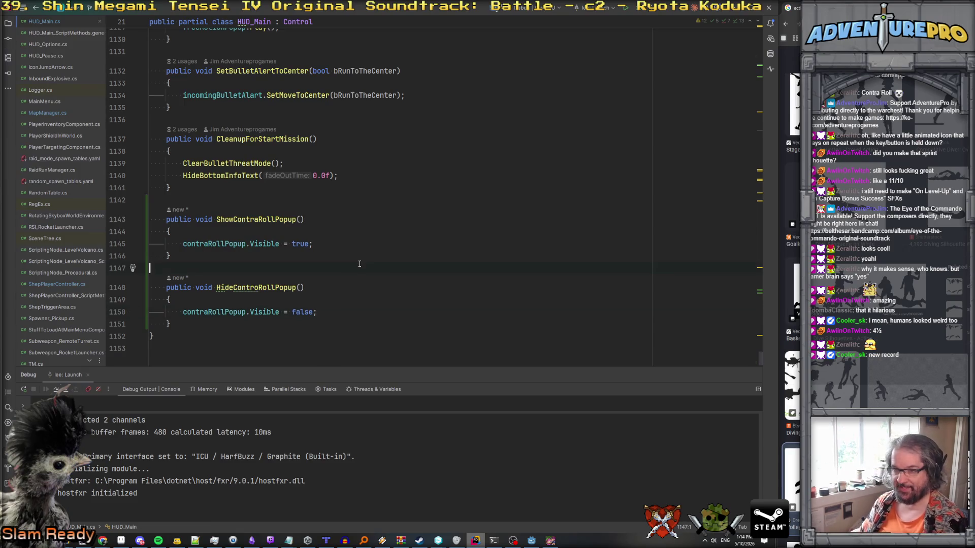
double_click(253, 217)
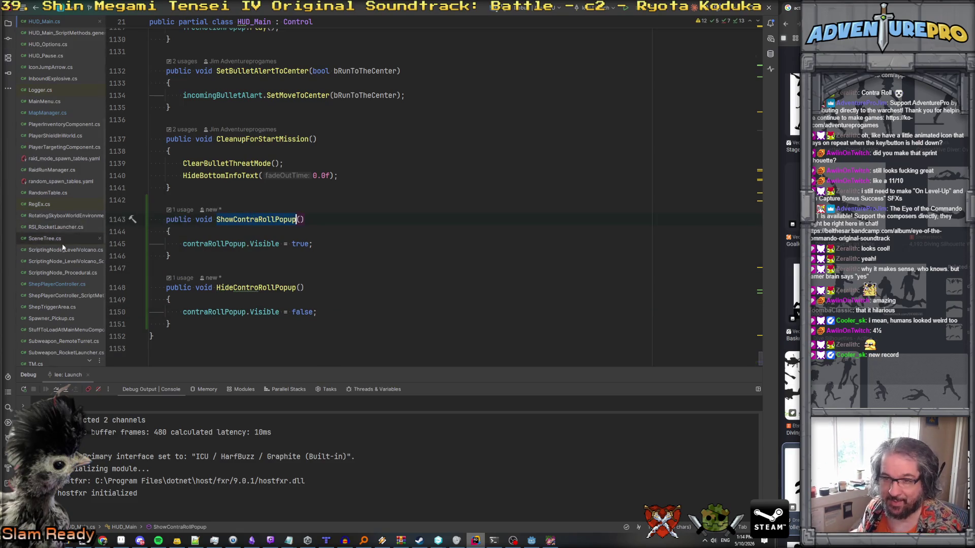
scroll(58, 254, "down", 1)
In ShepPlayerController, find where HandlePlayerMovementWhenKnifeIsOut is called via a Find in Files search.
left_click(59, 269)
scroll(311, 230, "up", 15)
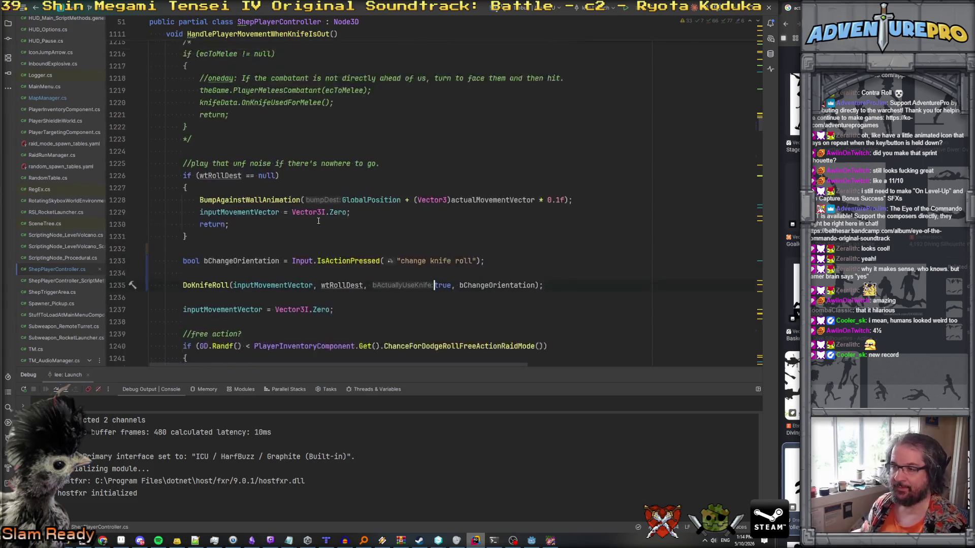
scroll(318, 220, "up", 20)
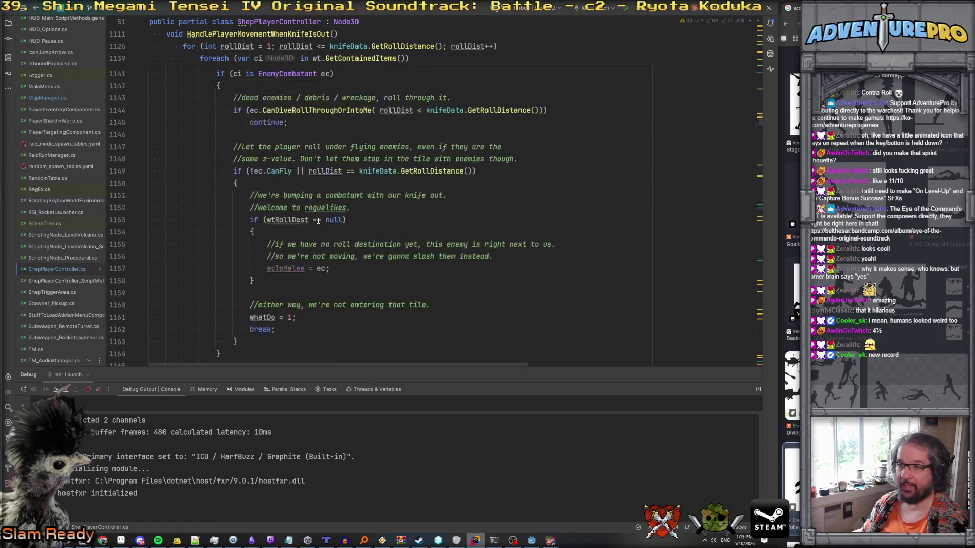
scroll(319, 220, "up", 3)
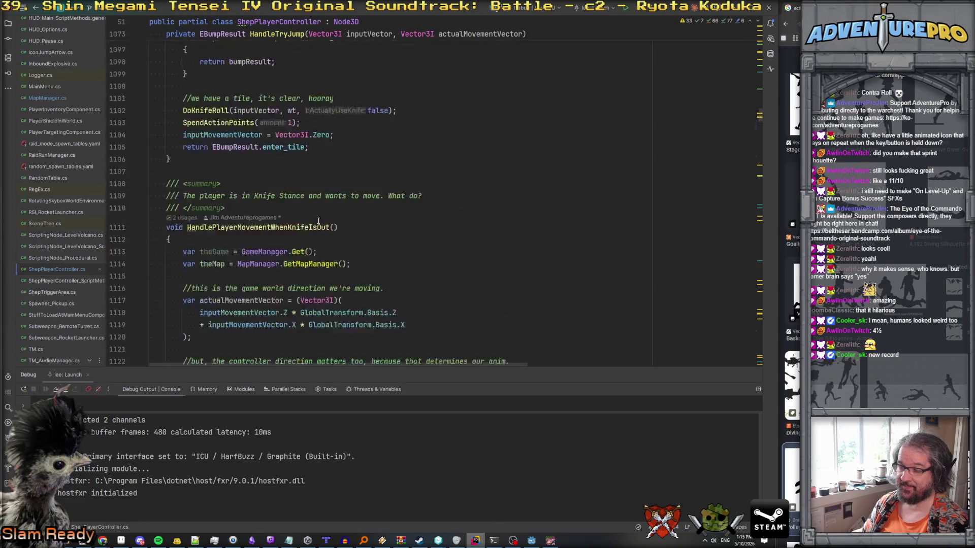
scroll(318, 220, "down", 3)
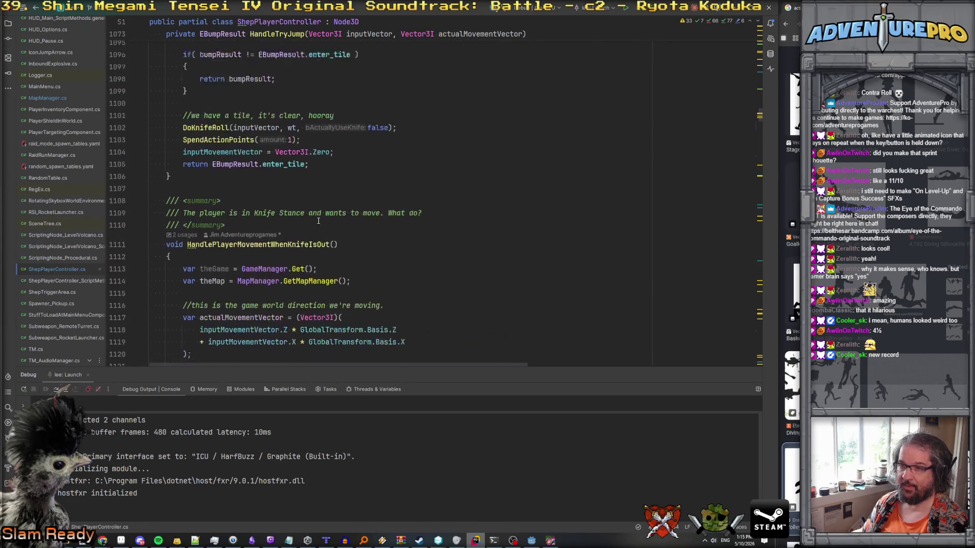
scroll(318, 221, "up", 10)
scroll(318, 221, "down", 5)
scroll(318, 221, "down", 7)
scroll(312, 217, "down", 2)
scroll(304, 213, "up", 2)
double_click(279, 167)
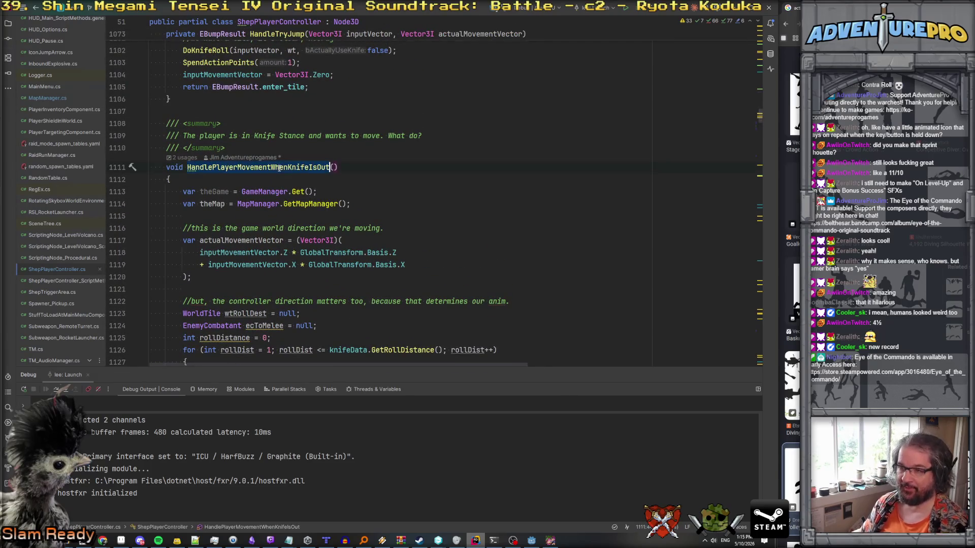
key("ctrl+shift+f")
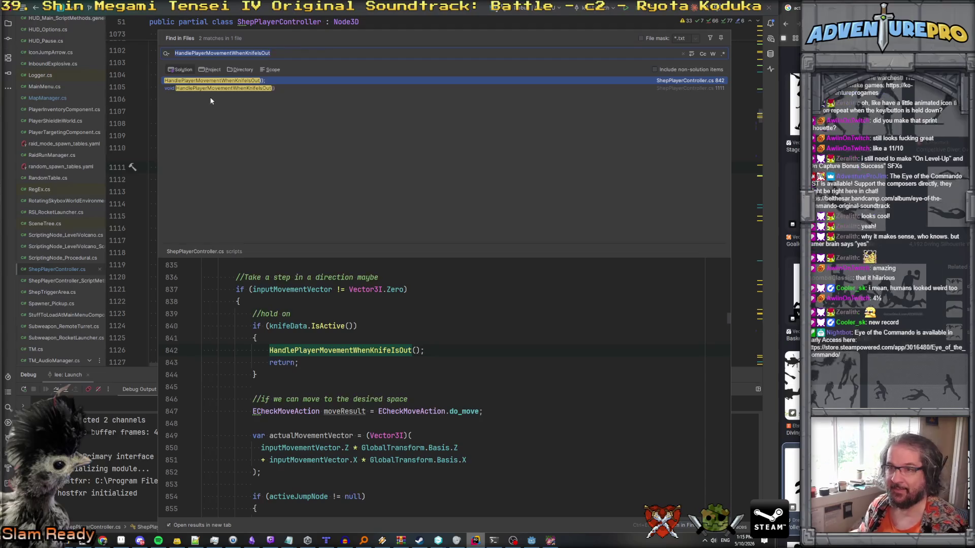
double_click(215, 82)
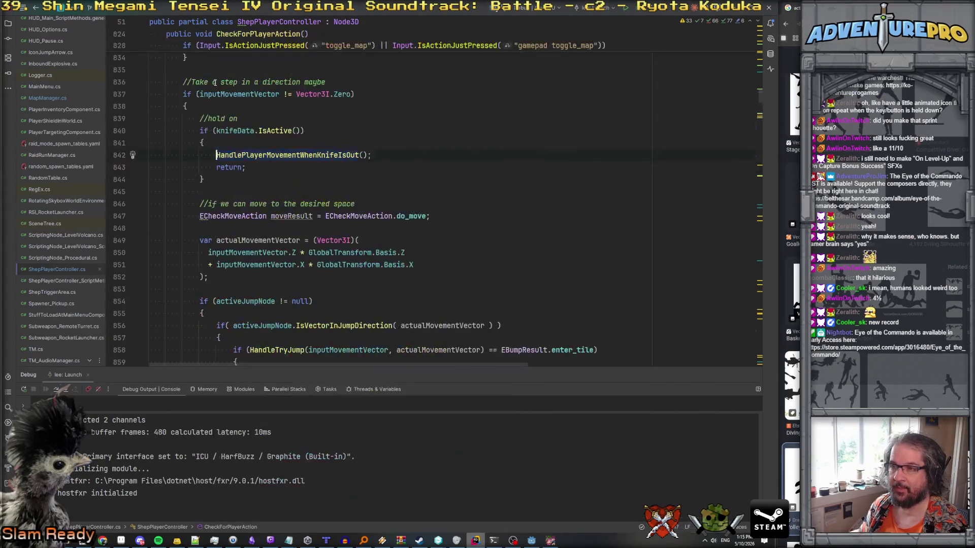
scroll(271, 151, "up", 4)
scroll(272, 152, "down", 5)
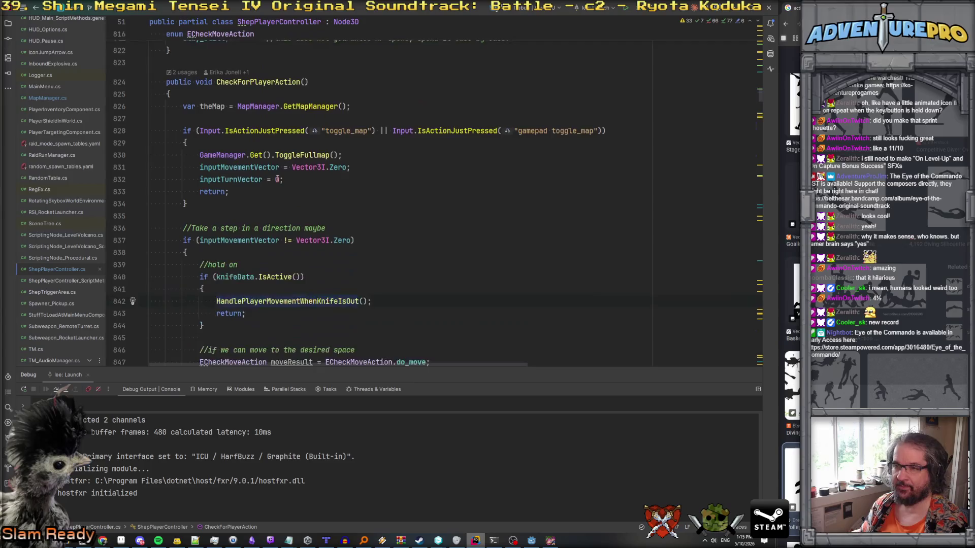
left_click(262, 131)
scroll(238, 180, "up", 3)
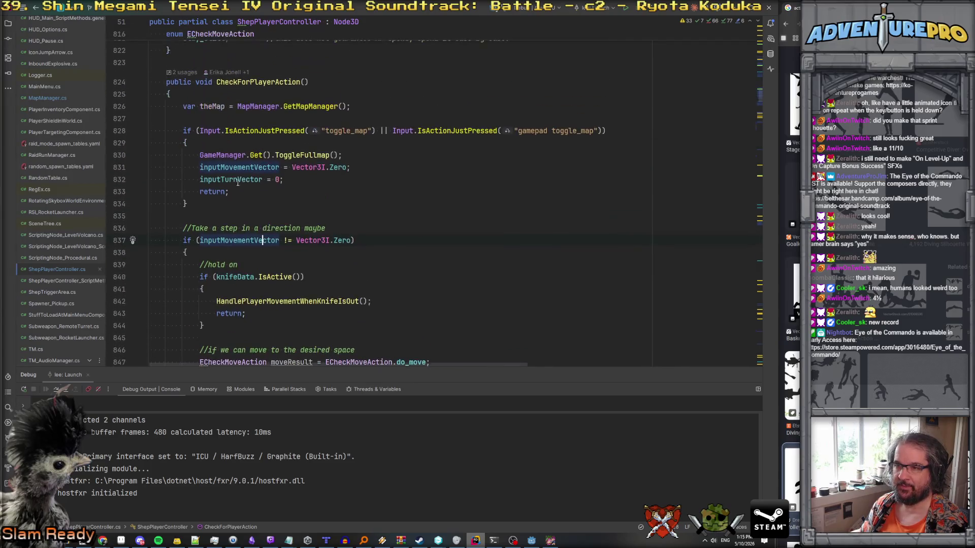
Add an if (knifeData.IsActive()) block with an empty body and an else branch above the movement check.
key("Return")
key("Return")
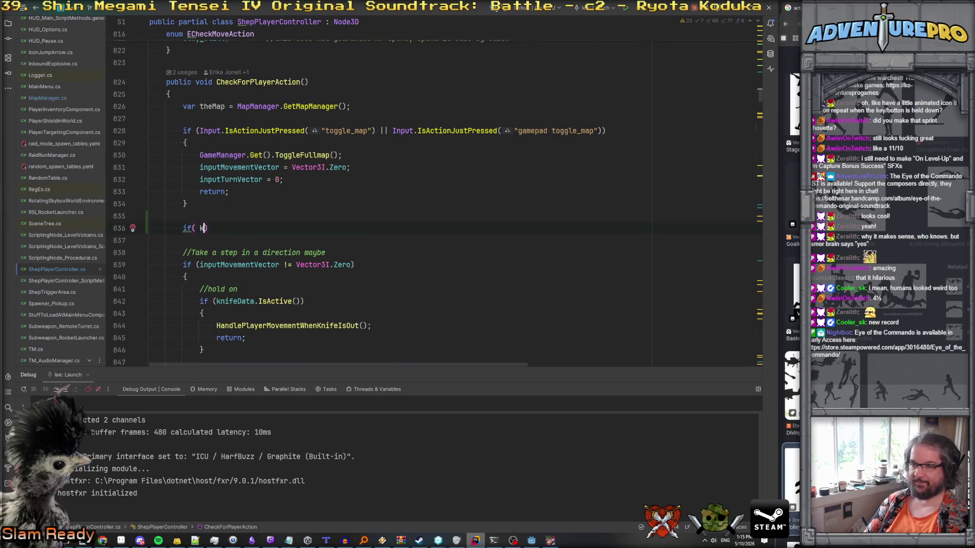
type("nifeData.IsAc")
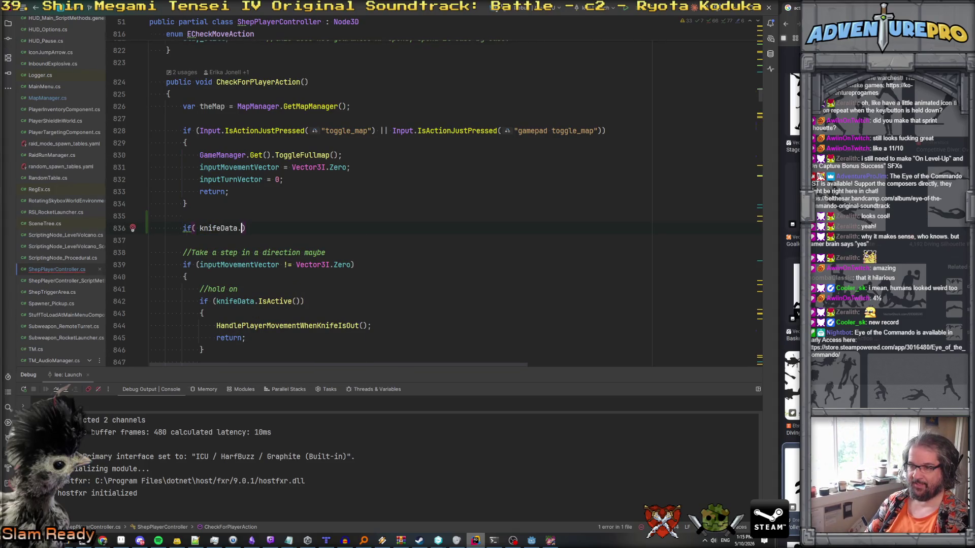
type("tive")
key("Return")
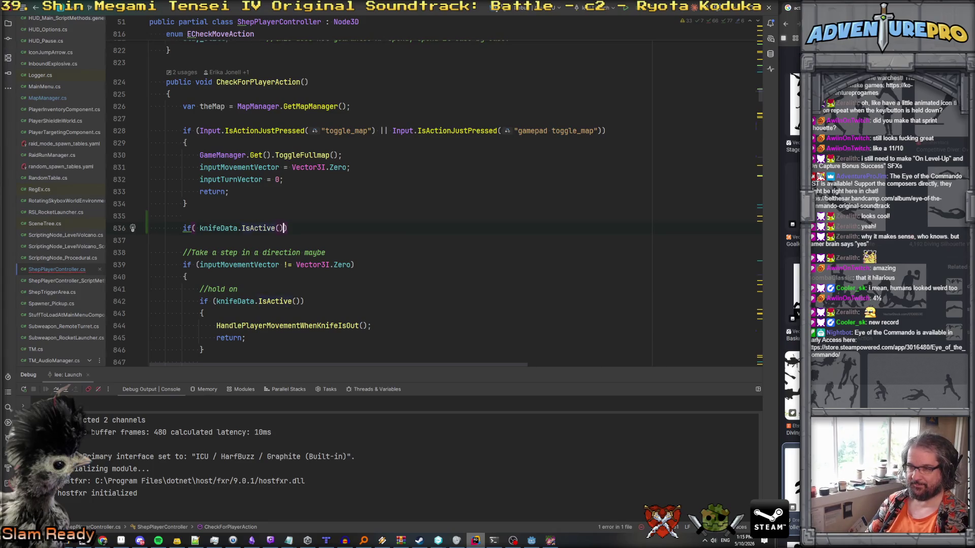
type(")")
key("Return")
type("{")
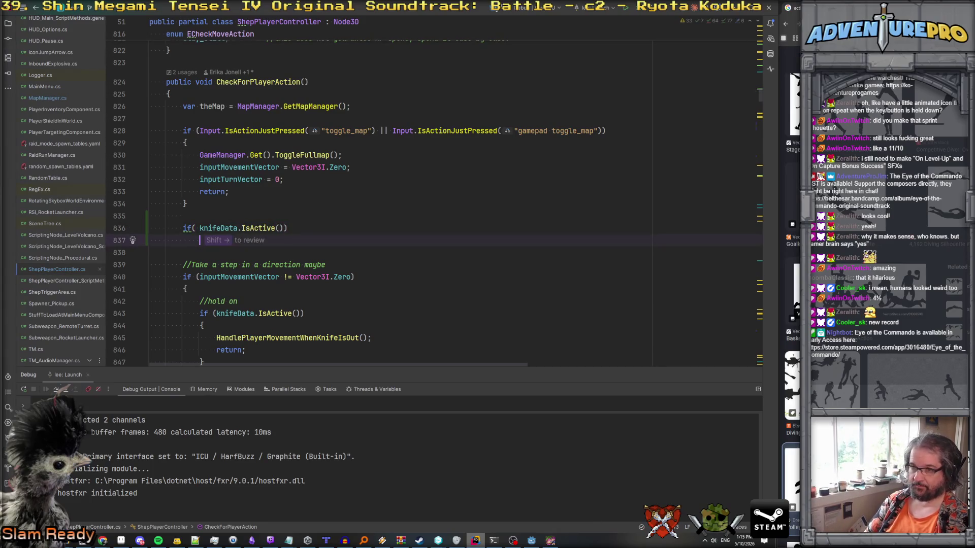
key("Return")
type("}")
key("Return")
type("e")
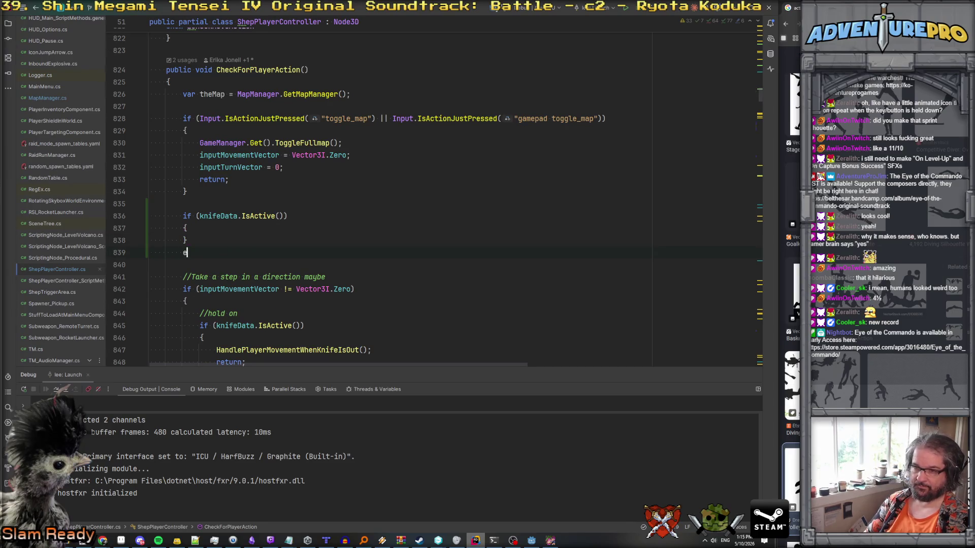
type("lse")
key("Return")
type("{")
key("Return")
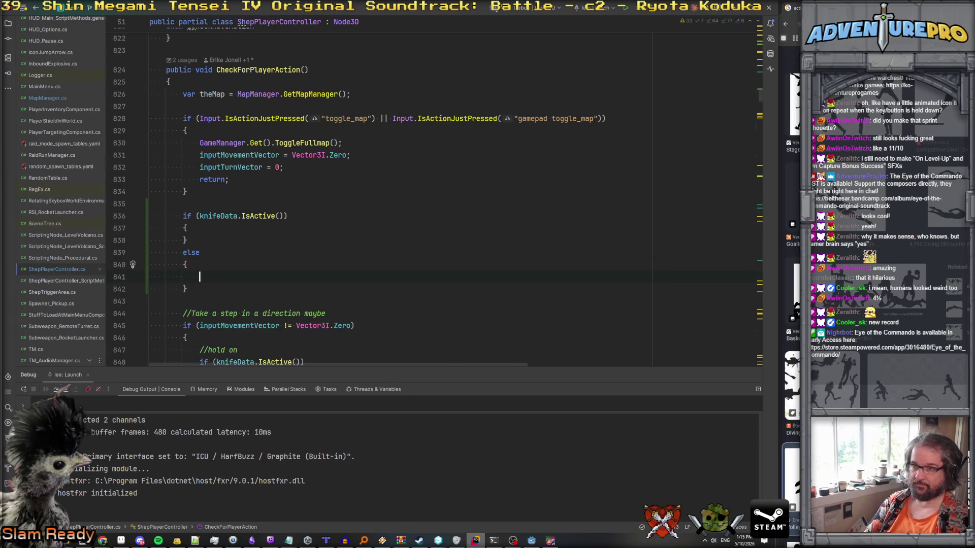
Make the else branch call GameManager.Get().GetHUD().HideControRollPopup();.
type("HUD")
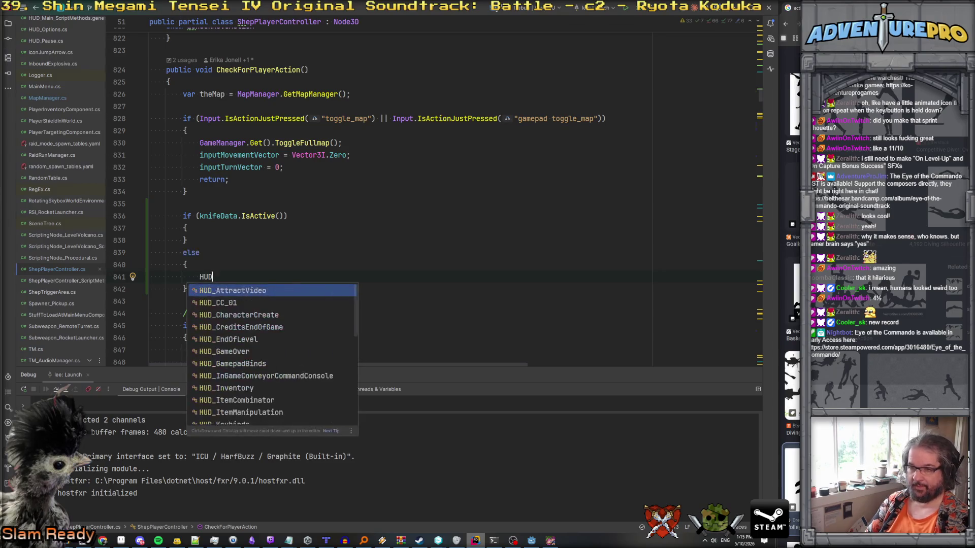
type("_Main.")
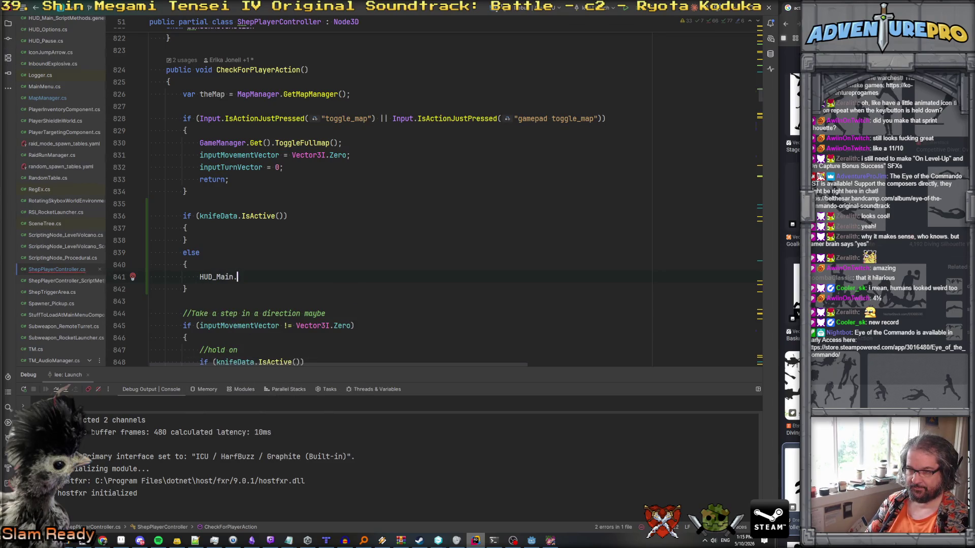
type("G")
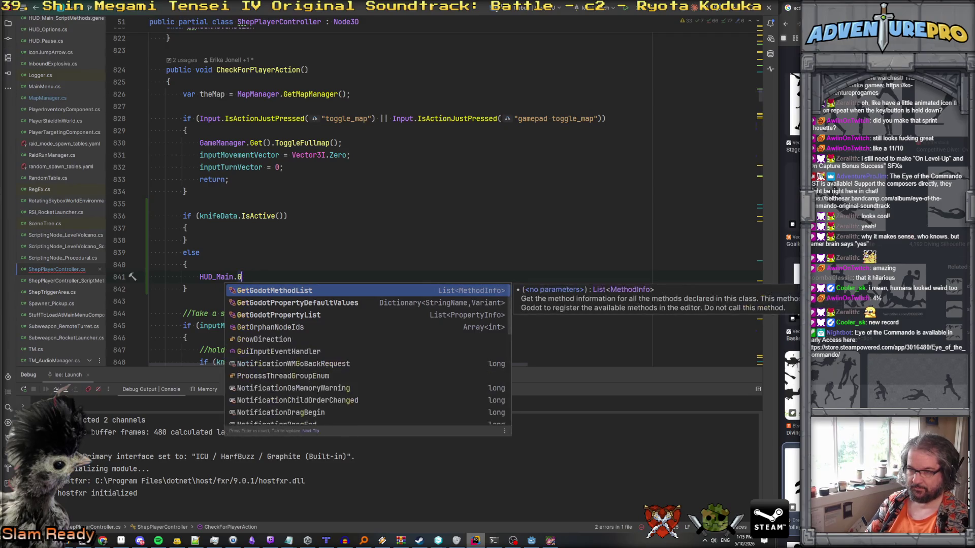
key("Escape")
key("BackSpace")
key("BackSpace")
key("BackSpace")
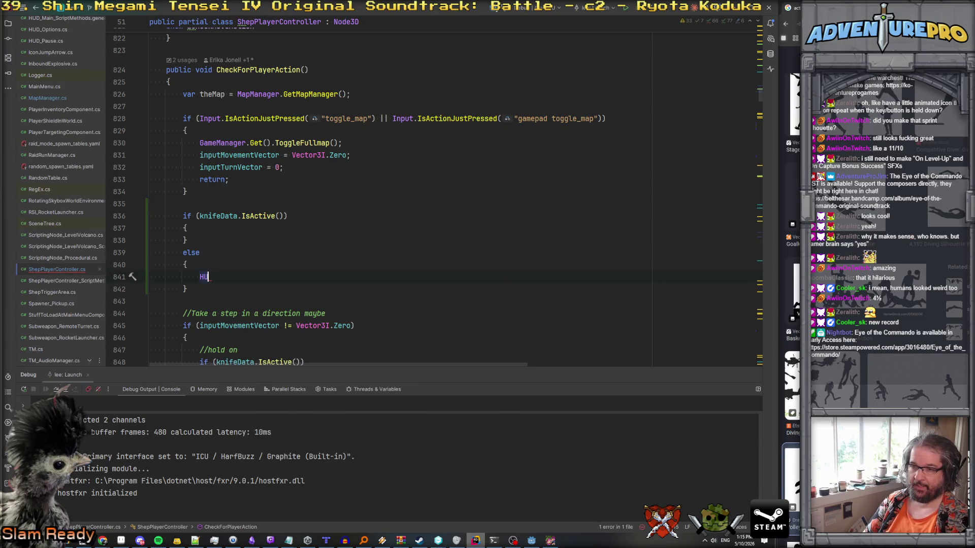
type("GameMa")
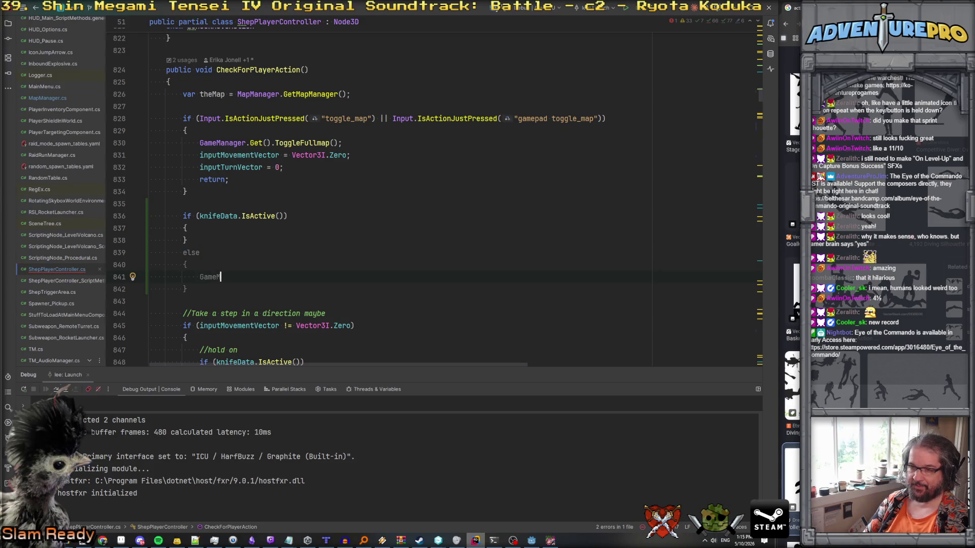
key("Return")
type(".Get")
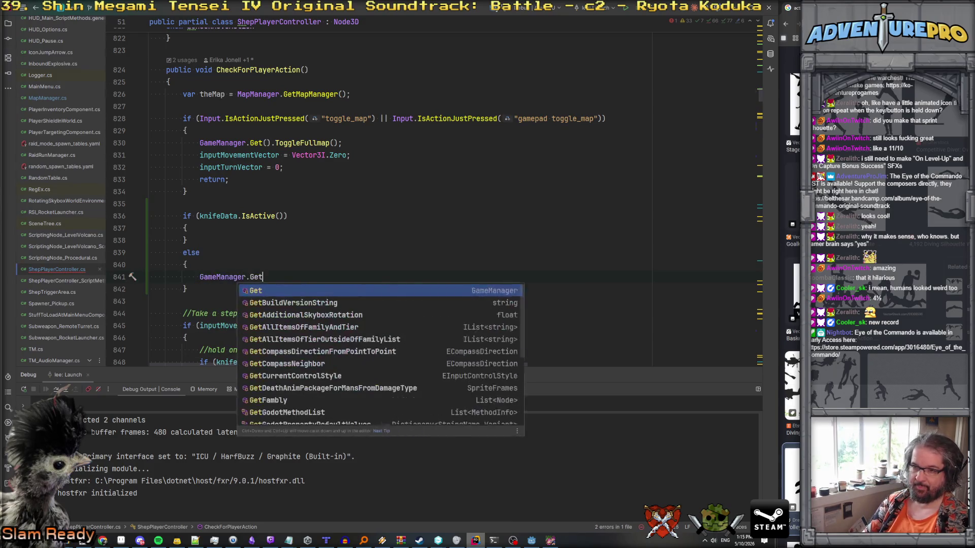
key("Return")
type(".hud")
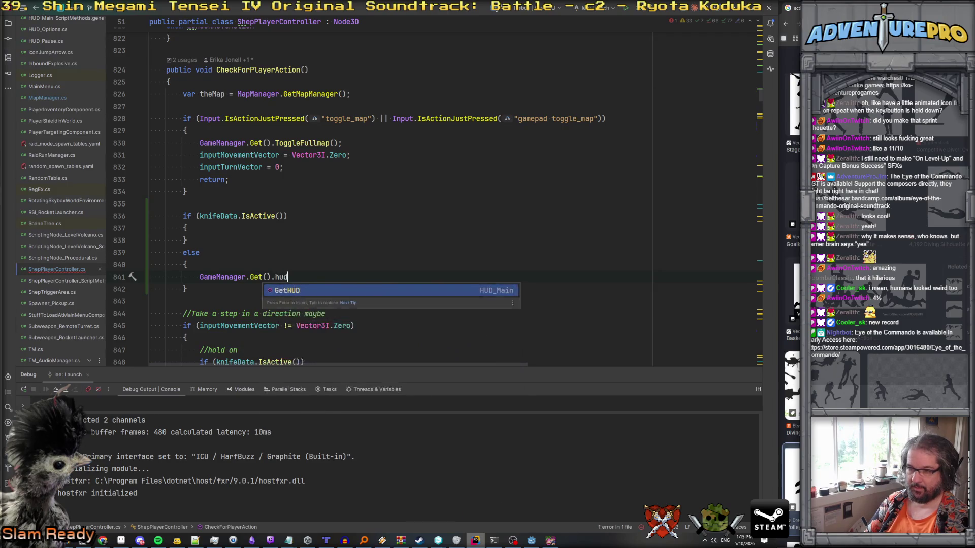
key("Return")
type(".")
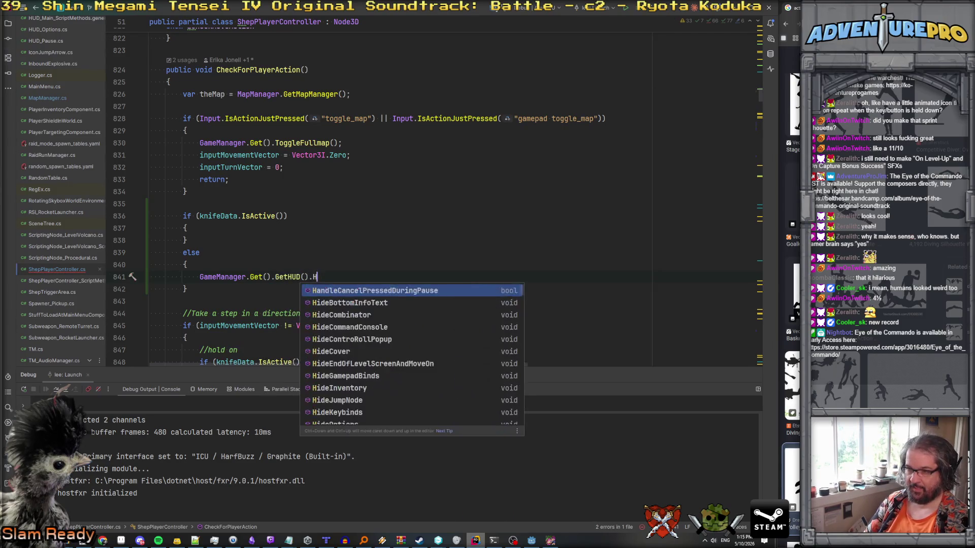
type("Hi")
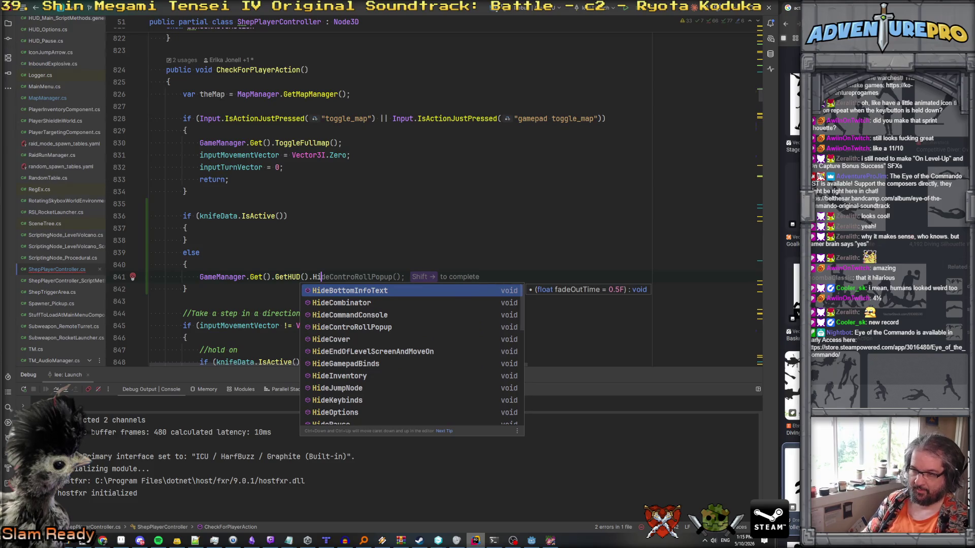
key("Down")
key("Down")
key("Down")
key("Return")
type(";")
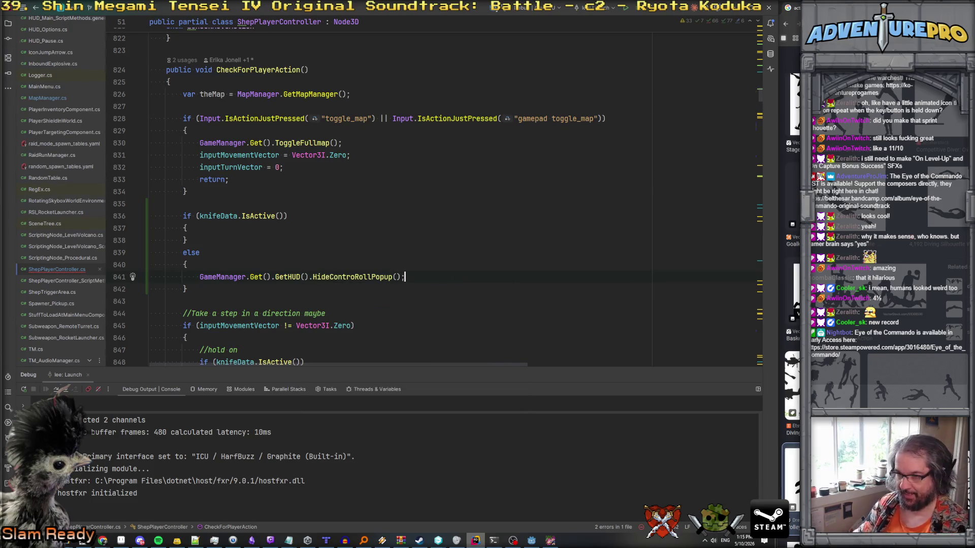
left_click(284, 216)
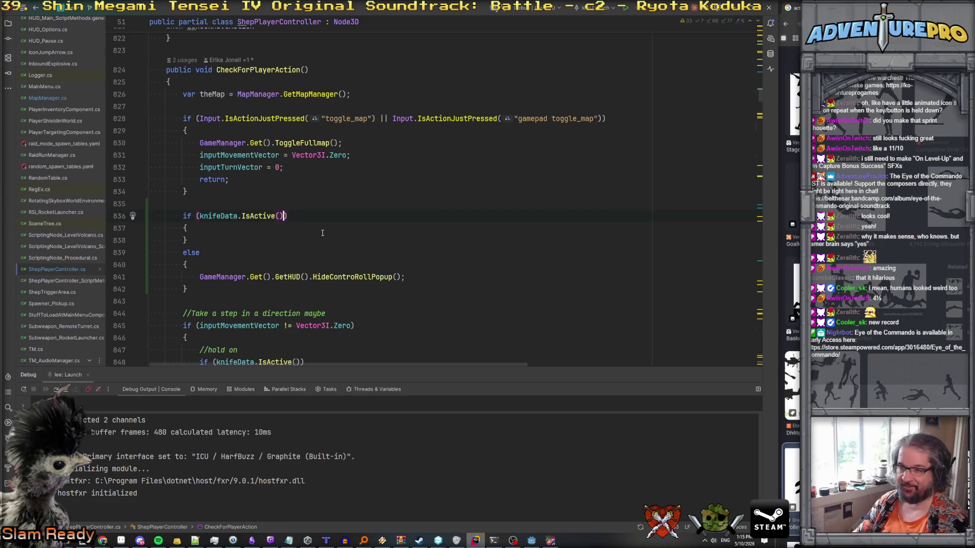
Extend the knife check with && Input.IsActionPressed("change knife roll").
type("&& ")
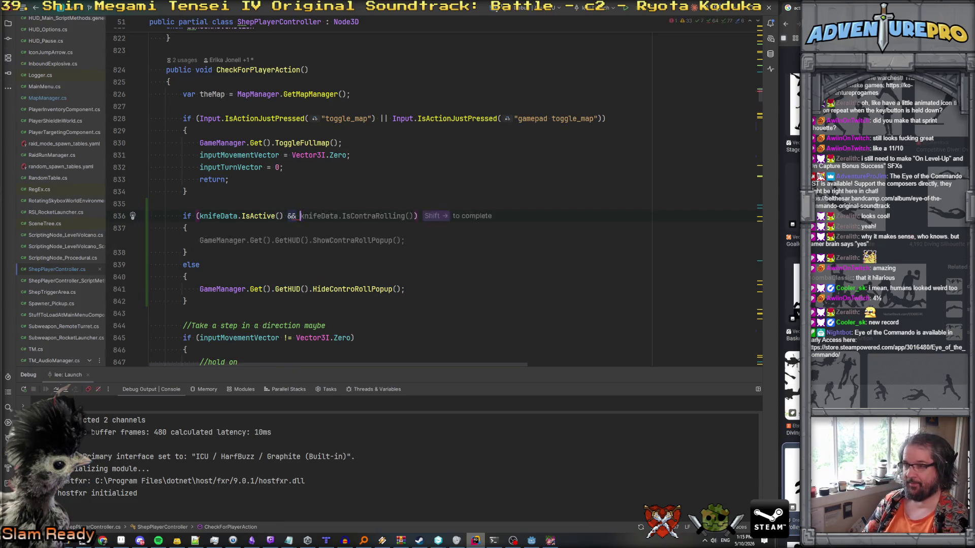
type("Om")
key("BackSpace")
key("BackSpace")
type("Input.Is")
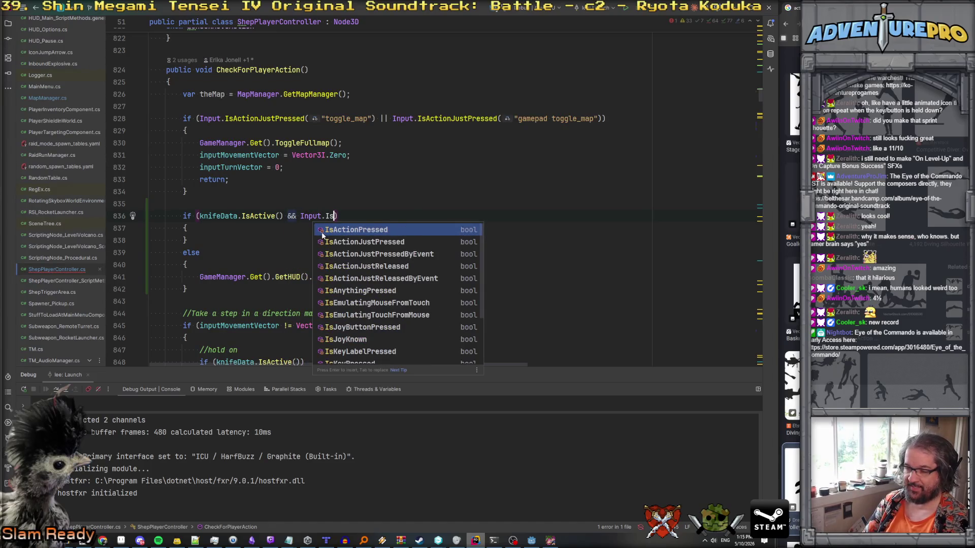
key("Return")
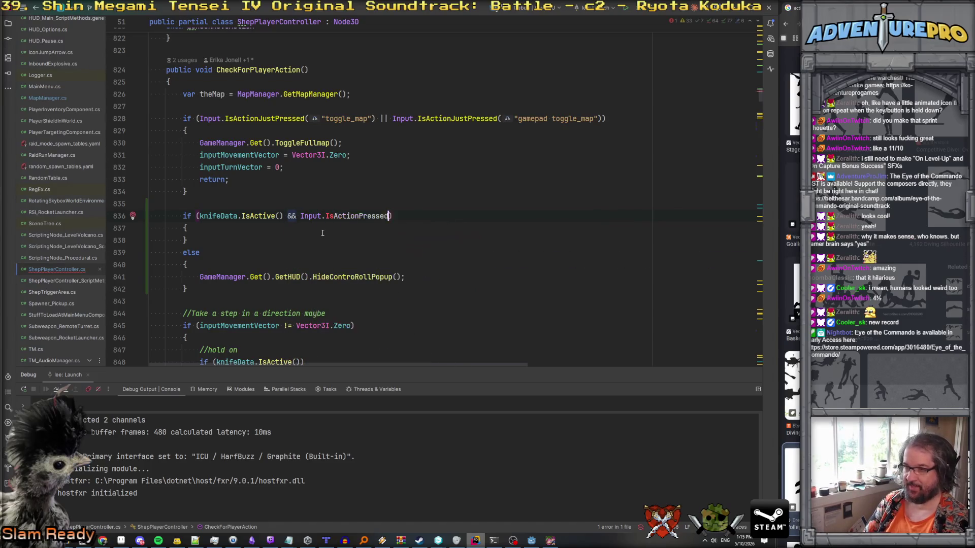
type("\"")
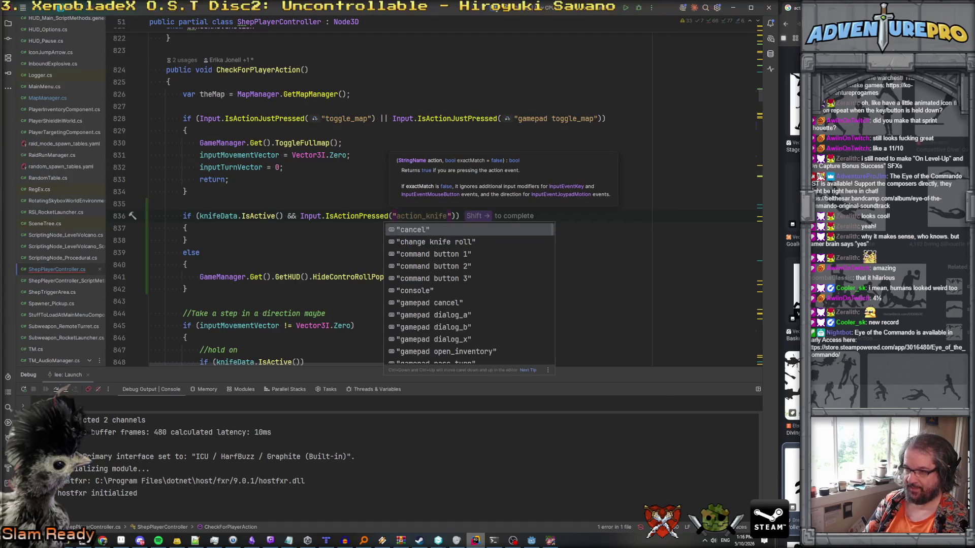
key("Down")
key("Return")
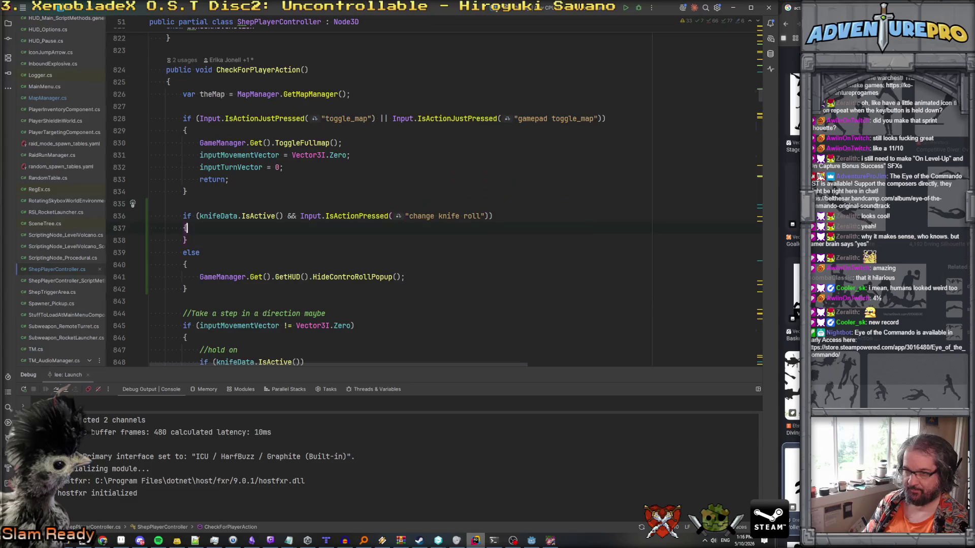
key("Return")
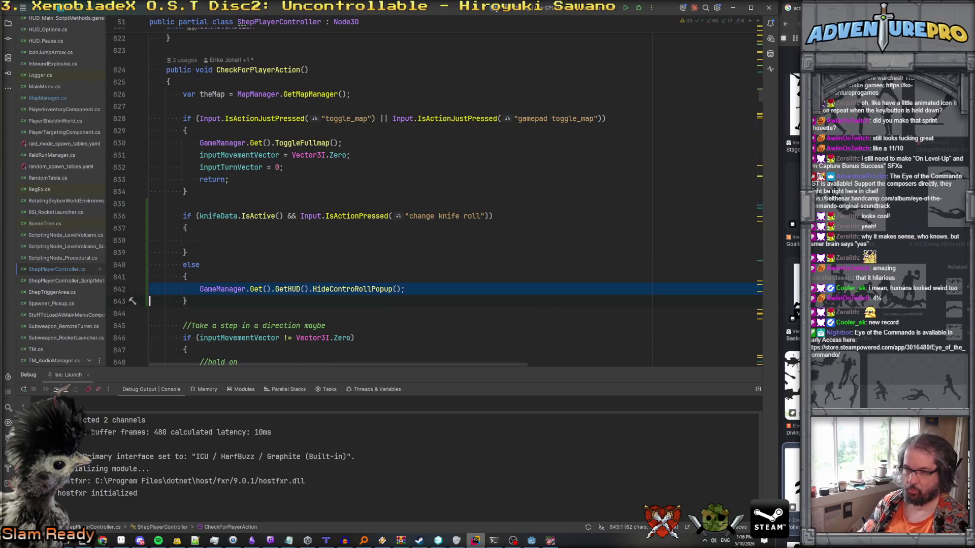
Paste the HUD call into the if block and change it to ShowContraRollPopup.
left_click(323, 233)
key("ctrl+v")
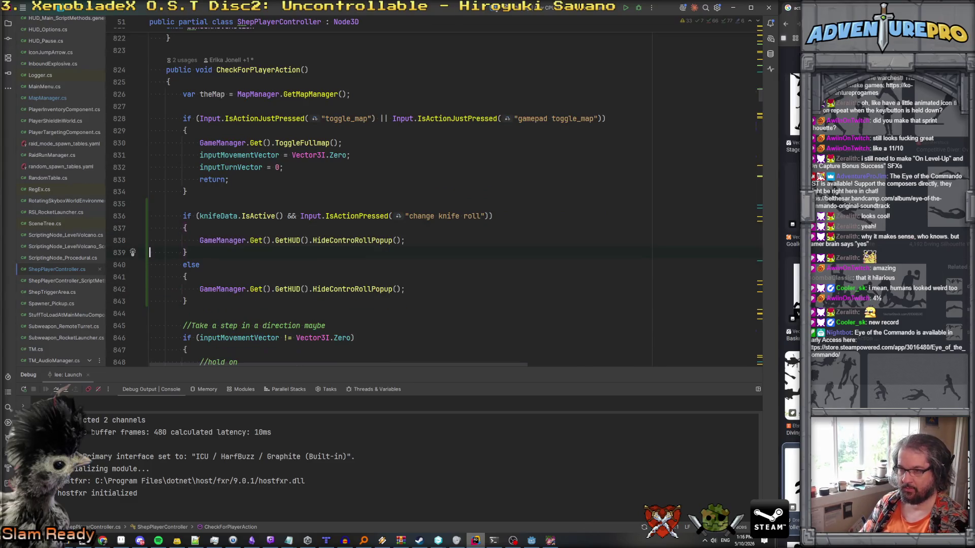
left_click_drag(312, 240, 330, 240)
type("Show")
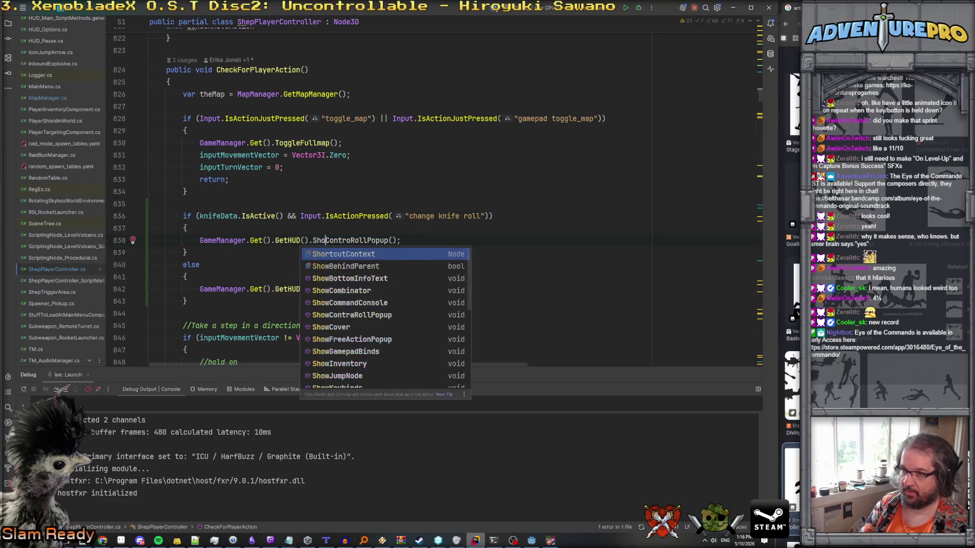
key("Escape")
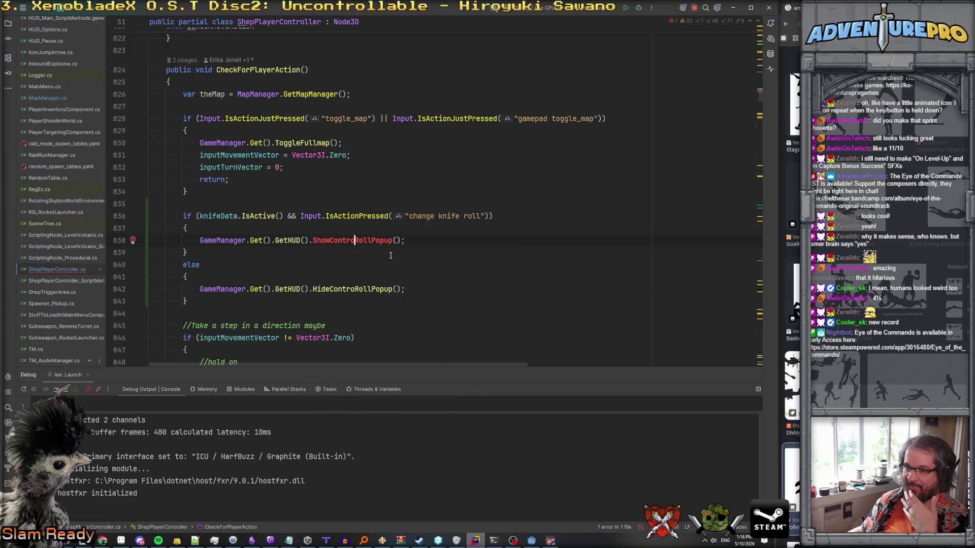
key("BackSpace")
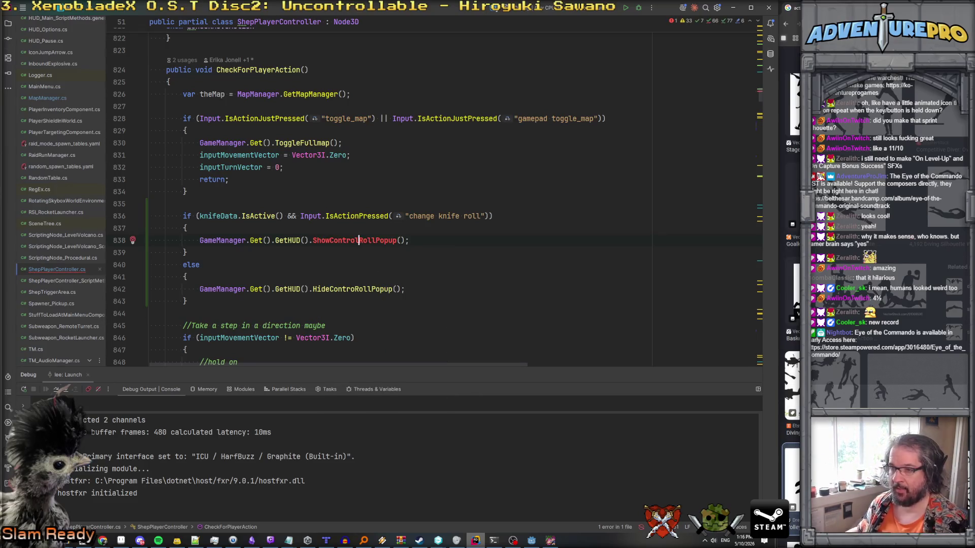
type("o")
Correct the else call's spelling to HideContraRollPopup and jump to the HUD's popup declarations.
left_click(355, 289)
key("BackSpace")
type("a")
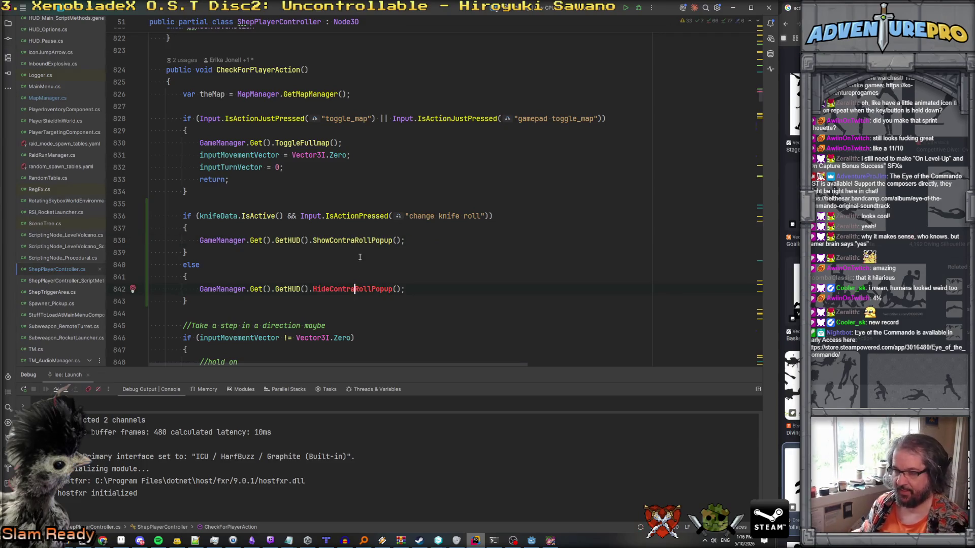
left_click(353, 240, "ctrl")
left_click(254, 238)
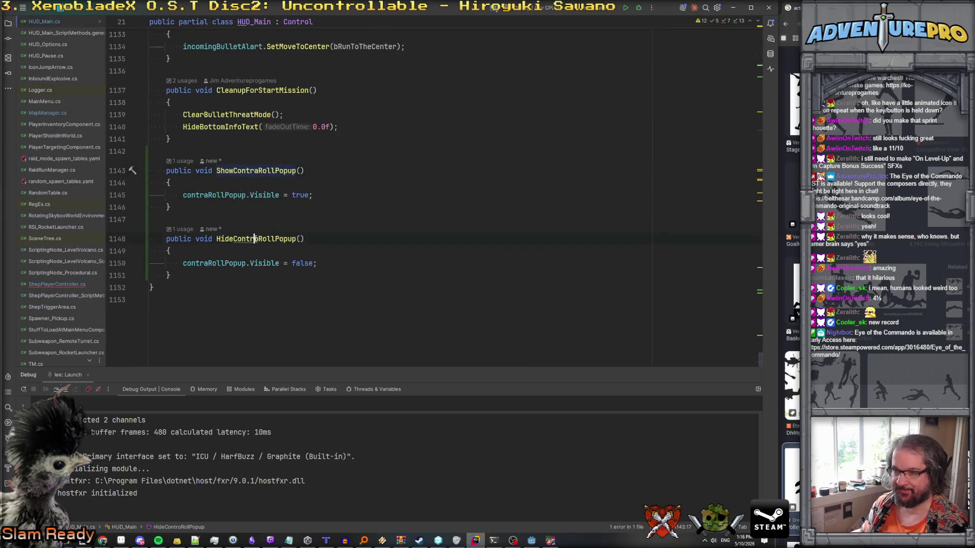
Change HideControRollPopup to HideContraRollPopup in HUD_Main.cs, then go back to ShepPlayerController.cs.
key("Delete")
type("a")
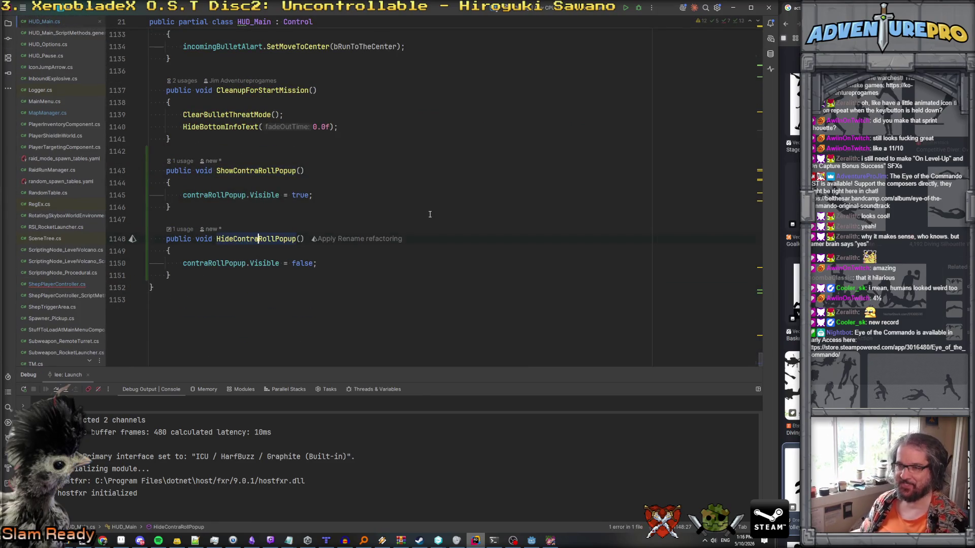
key("ctrl+alt+Left")
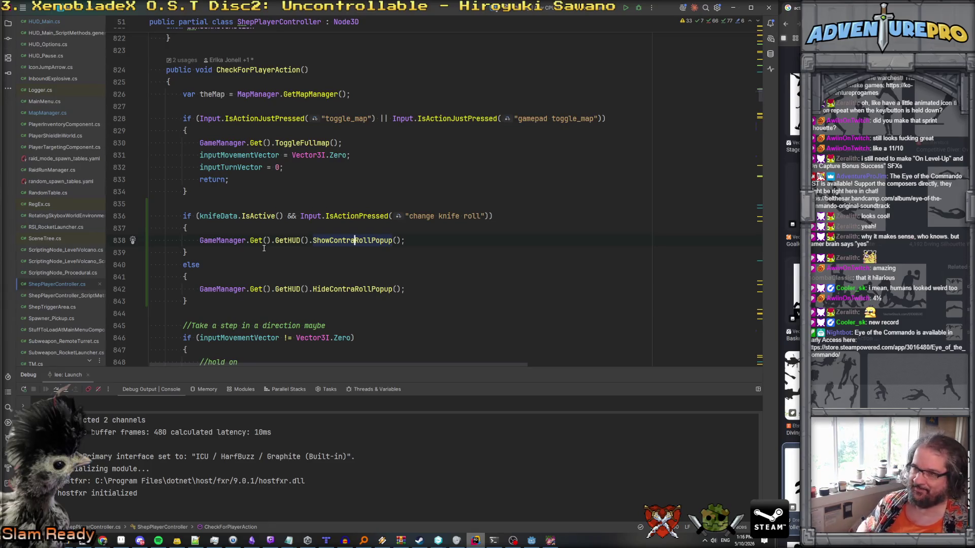
Review the new if/else popup block, then search the file for 'diveroll'.
left_click(268, 217)
left_click(359, 218)
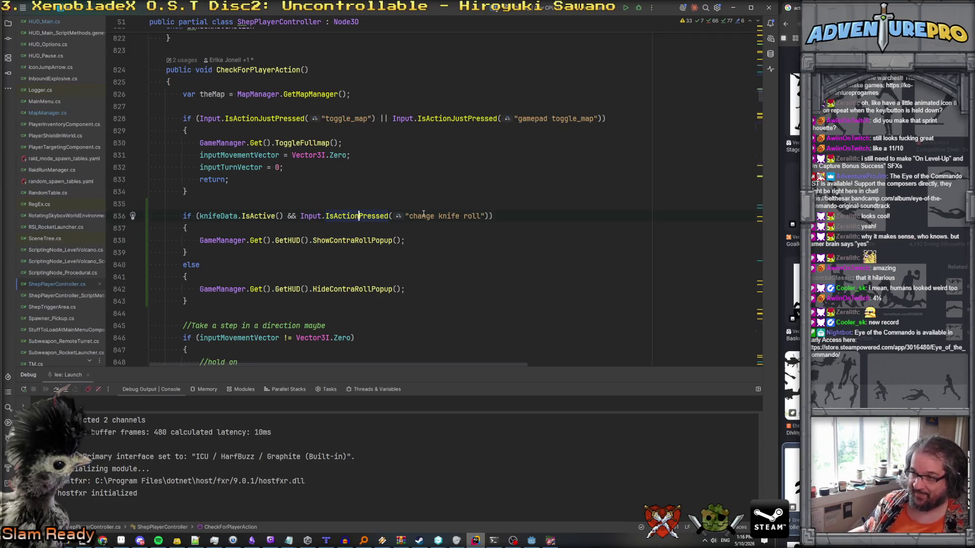
left_click(419, 241)
key("Down")
key("Down")
key("Down")
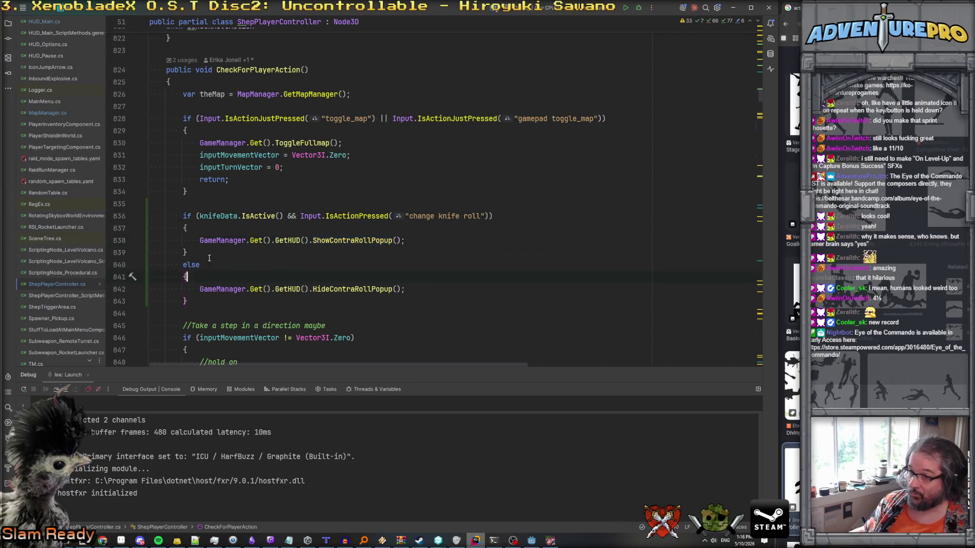
key("Up")
key("Down")
scroll(310, 283, "down", 2)
scroll(207, 325, "up", 3)
left_click_drag(201, 326, 414, 327)
key("ctrl+c")
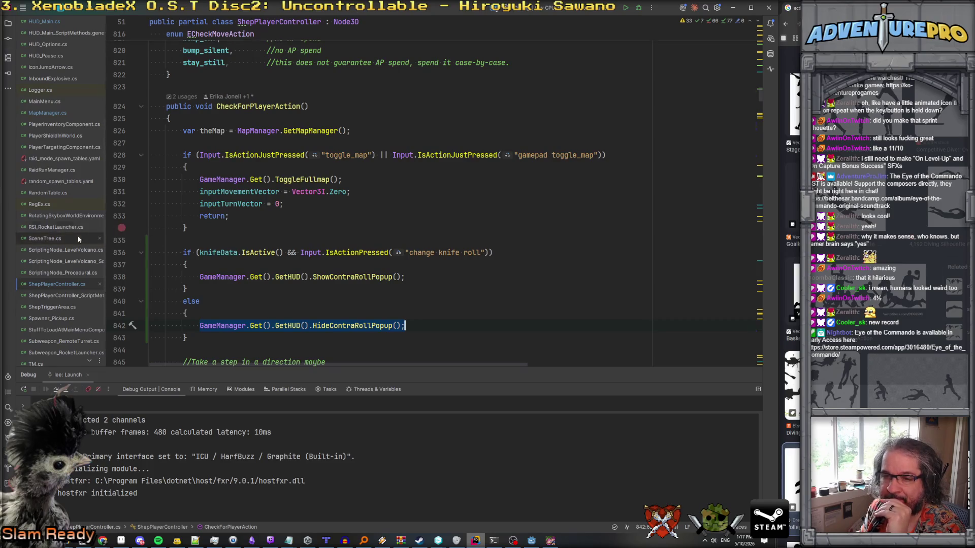
left_click(411, 303)
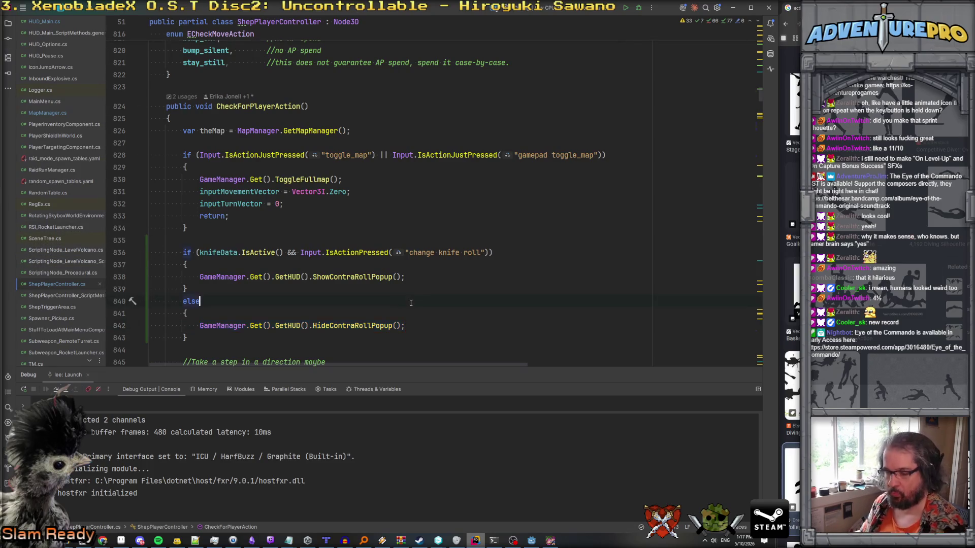
key("ctrl+f")
type("diveroll")
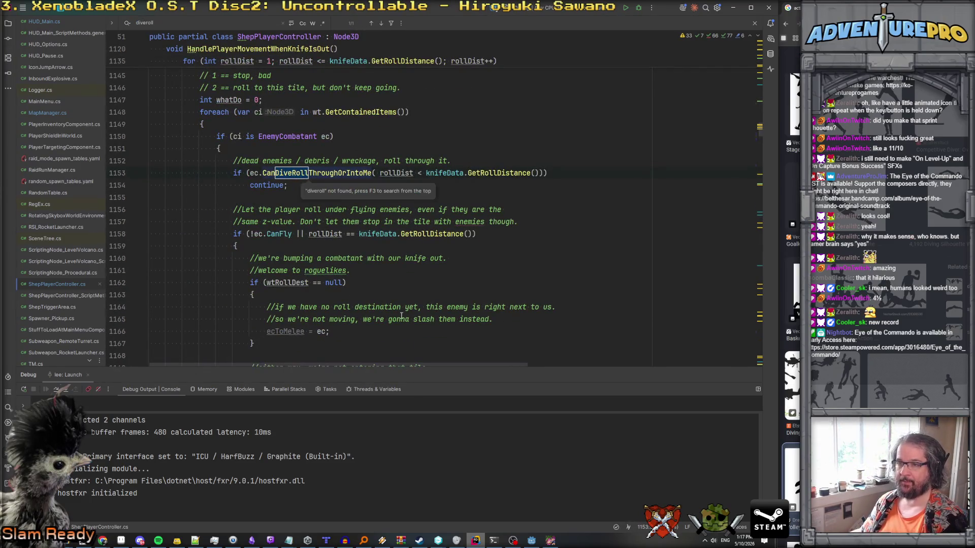
Go to the DoKnifeRoll method definition from its call site.
scroll(383, 268, "up", 3)
scroll(384, 268, "down", 10)
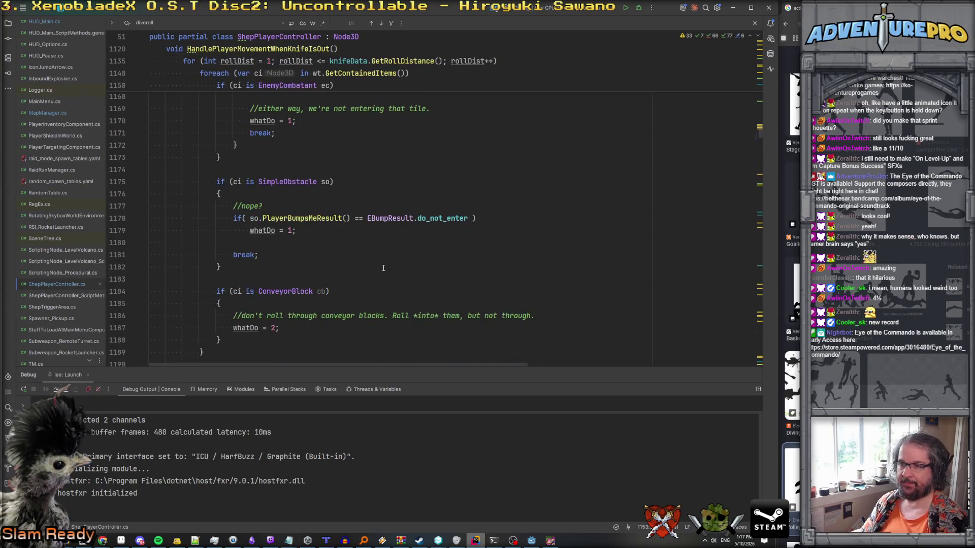
scroll(384, 268, "down", 18)
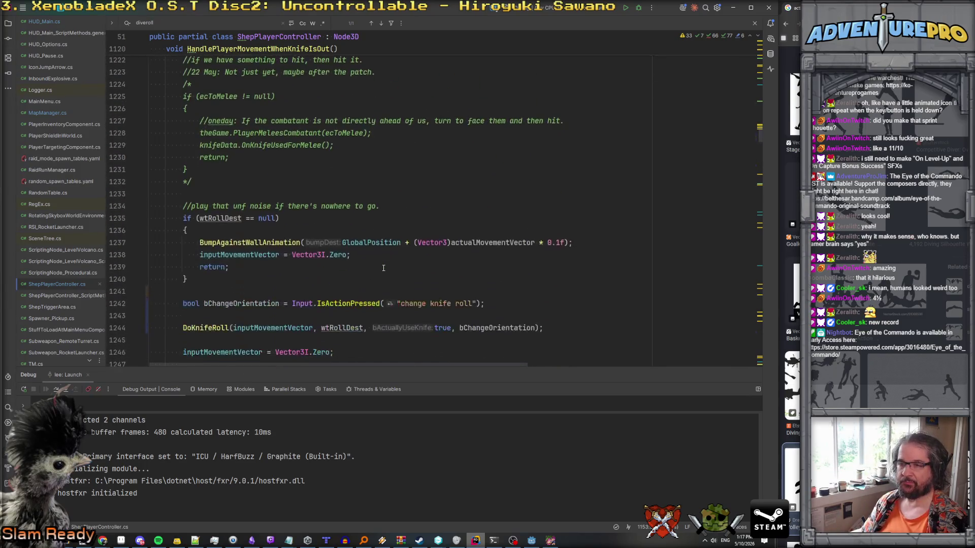
scroll(384, 268, "down", 5)
left_click(208, 147)
left_click(208, 147, "ctrl")
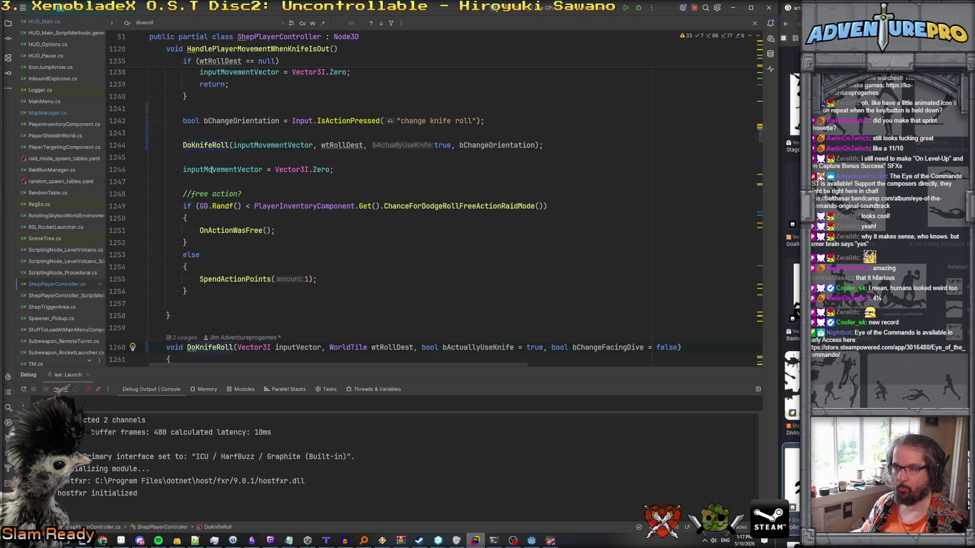
Paste the HideContraRollPopup() call at the start of the bChangeFacingDive block, removing a misplaced copy.
scroll(239, 218, "down", 1)
scroll(240, 219, "down", 13)
left_click(236, 129)
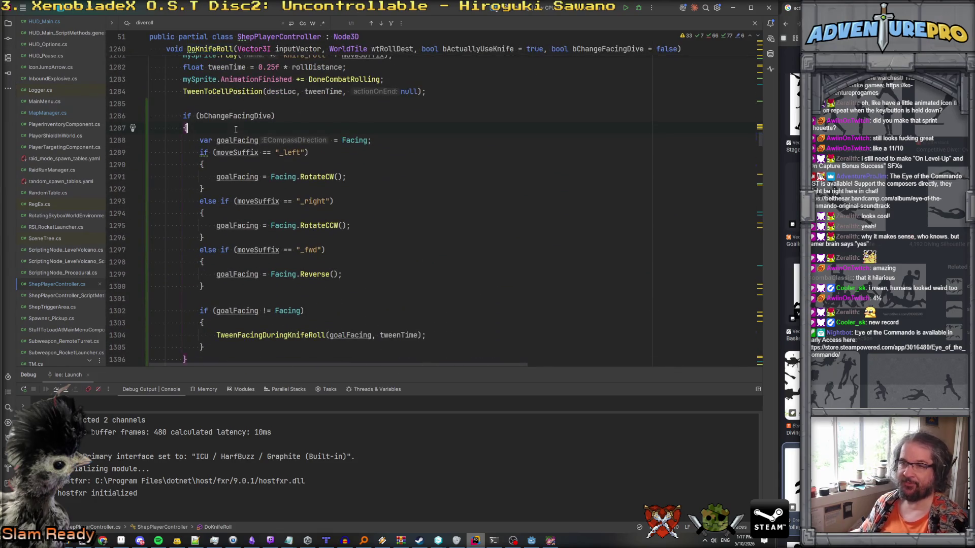
scroll(235, 129, "down", 2)
left_click(263, 252)
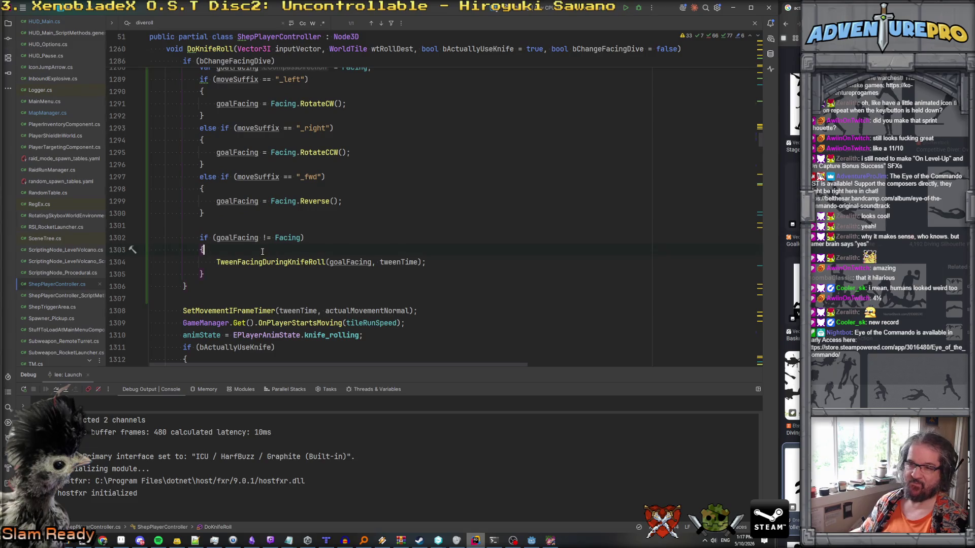
key("Return")
key("ctrl+v")
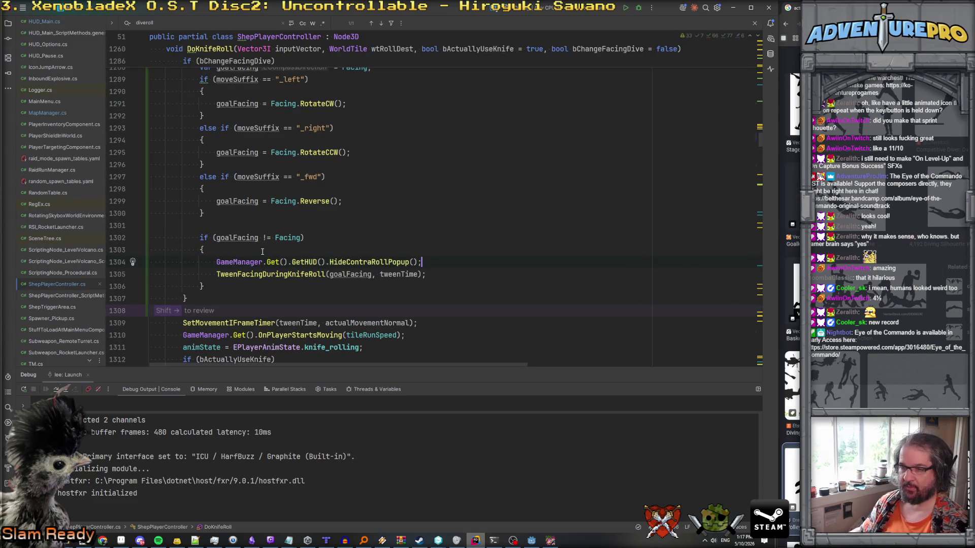
key("Home")
key("shift+Down")
key("Delete")
scroll(248, 206, "up", 4)
left_click(225, 199)
key("Return")
key("ctrl+v")
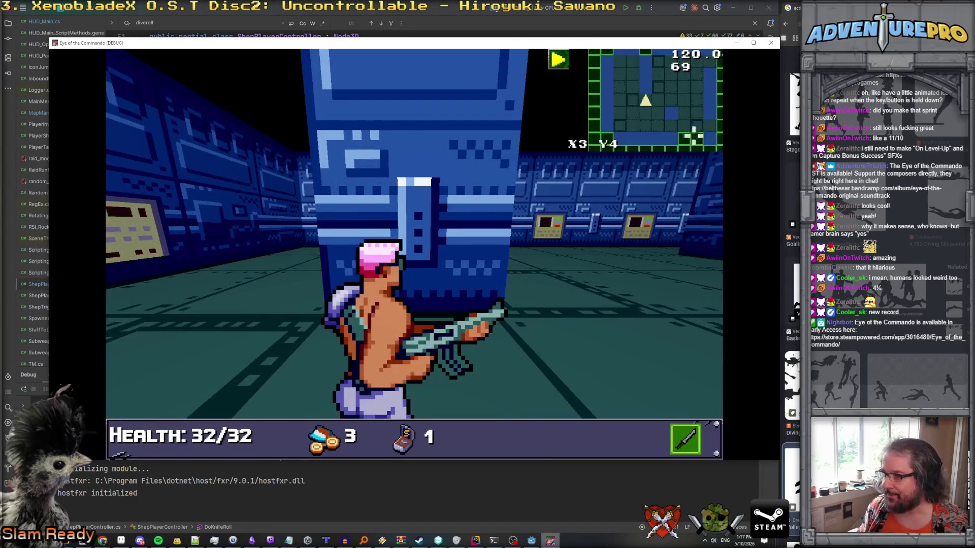
Close the running debug game with Alt+F4.
key("alt+F4")
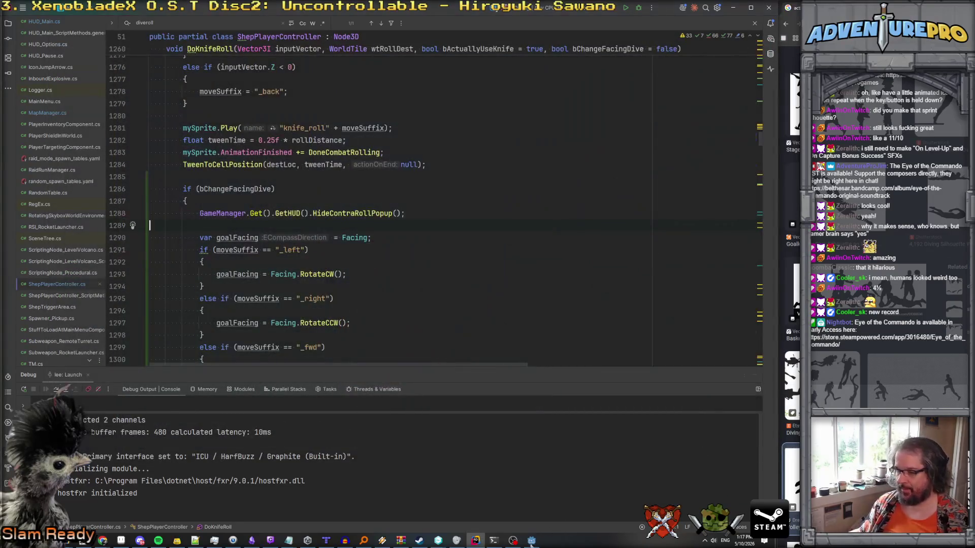
Bring the Godot editor with the HUD scene back to the front.
key("alt+Tab")
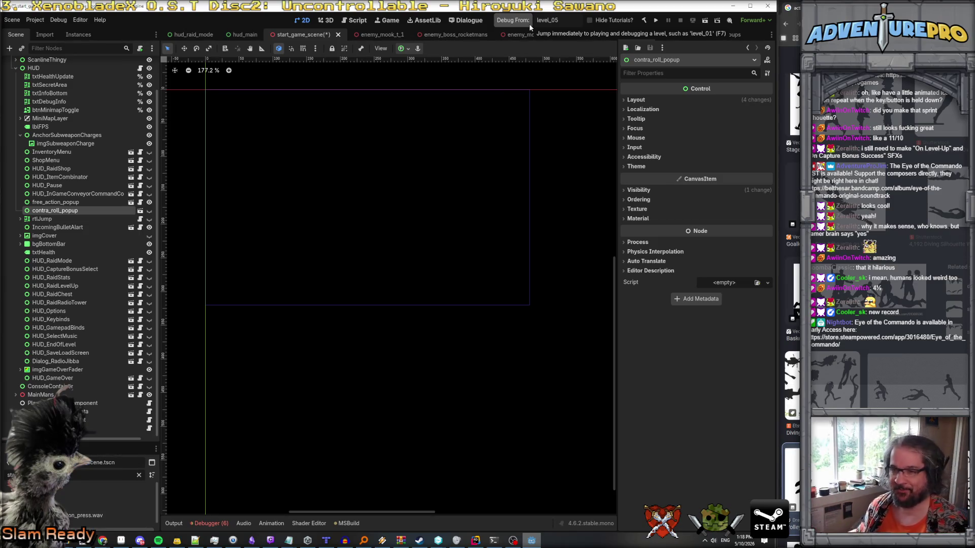
Assign contra_roll_popup to the HUD's Contra Roll Popup export, save, and debug from level_05.
key("ctrl+s")
left_click(87, 68)
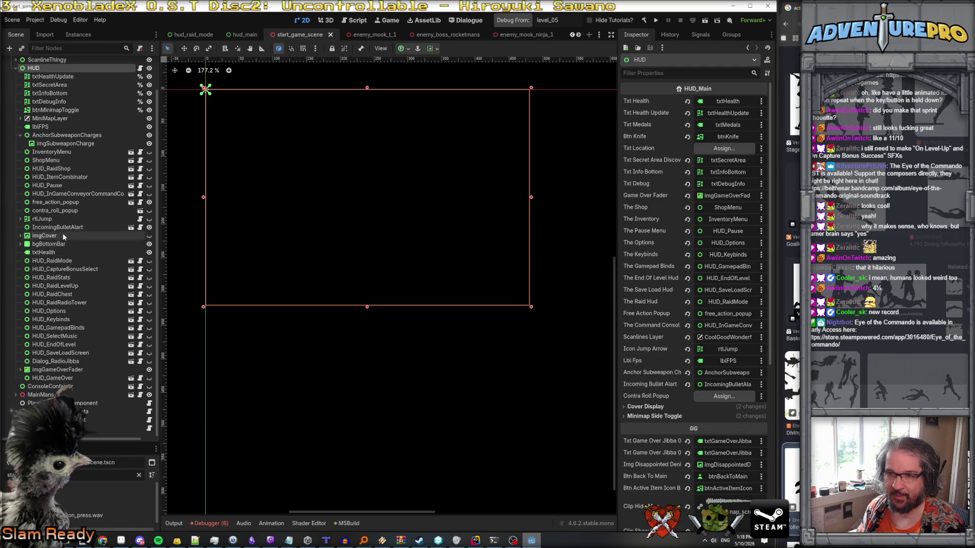
mouse_move(64, 213)
left_mouse_down()
mouse_move(304, 265)
mouse_move(672, 397)
mouse_move(709, 396)
left_mouse_up()
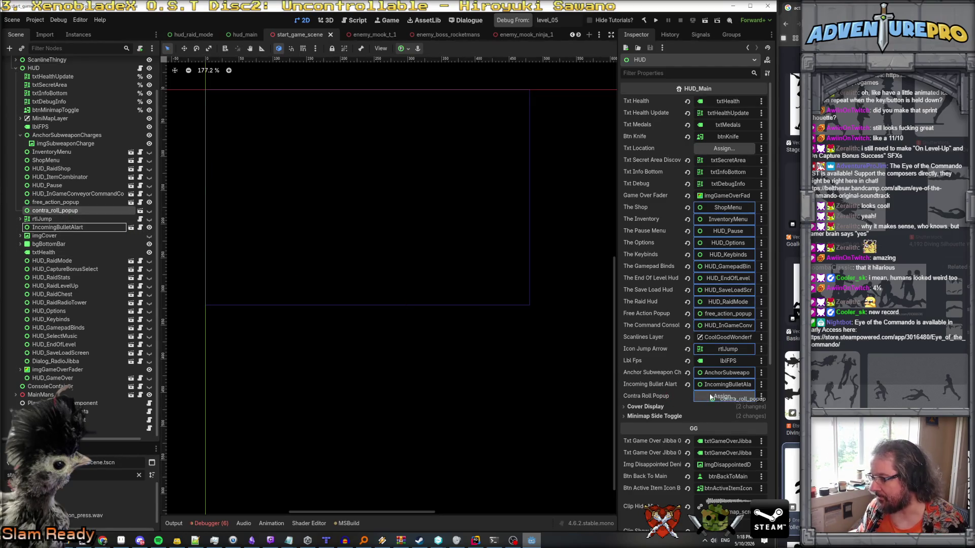
key("ctrl+s")
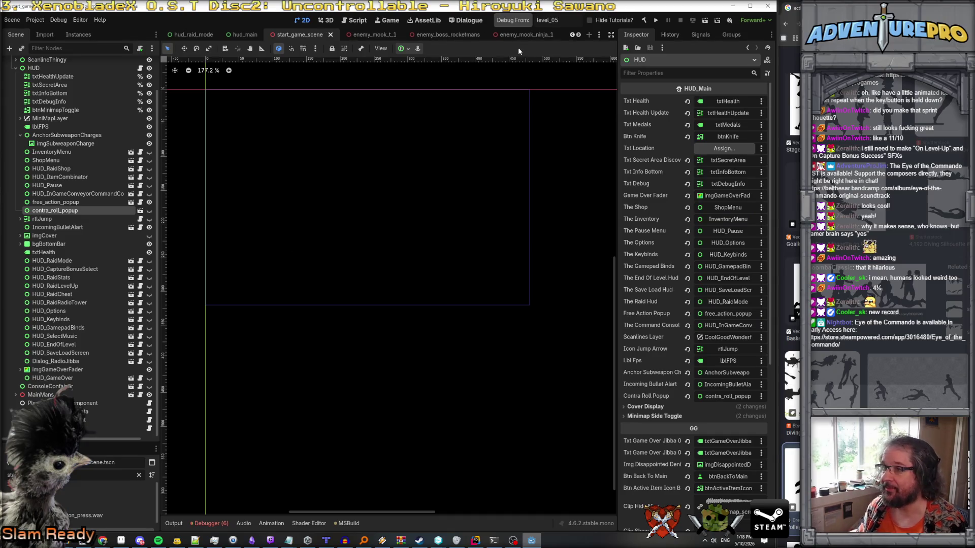
left_click(514, 24)
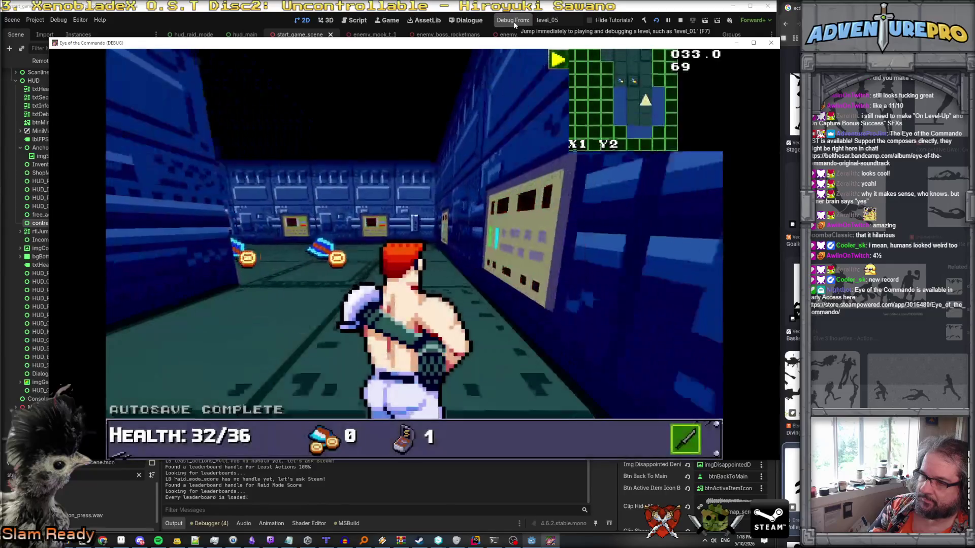
Walk forward collecting the first medals, dismissing the medal message, and ready the knife.
key("d")
key("w")
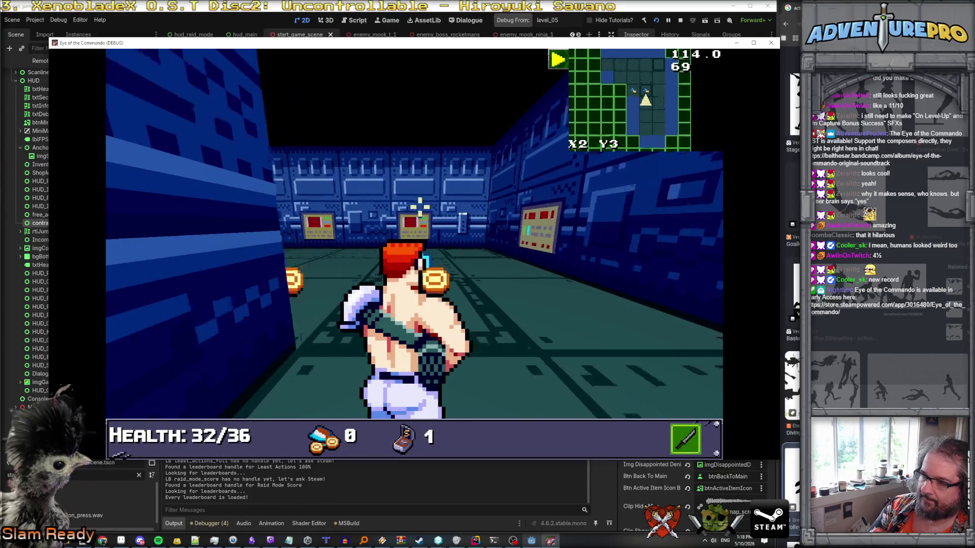
key("Return")
key("d")
key("w")
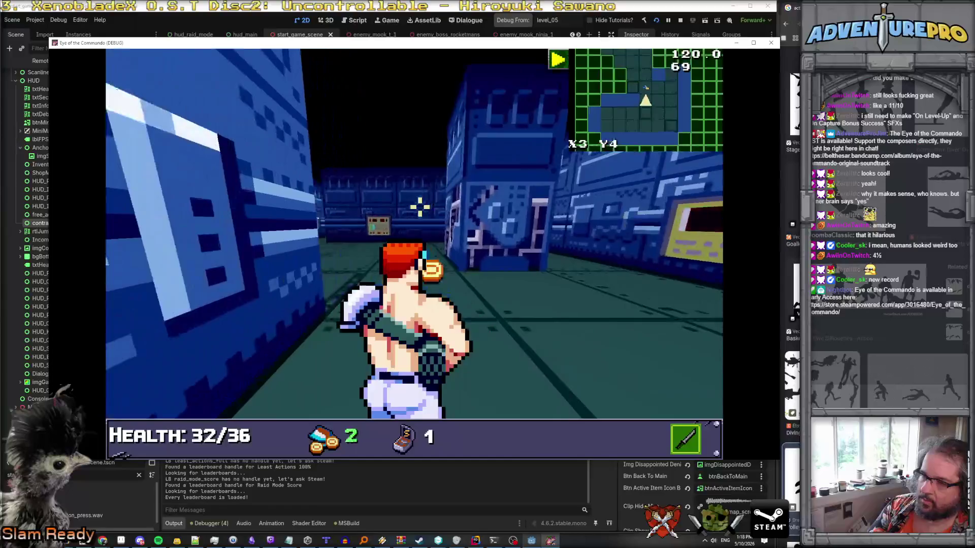
key("w")
key("s")
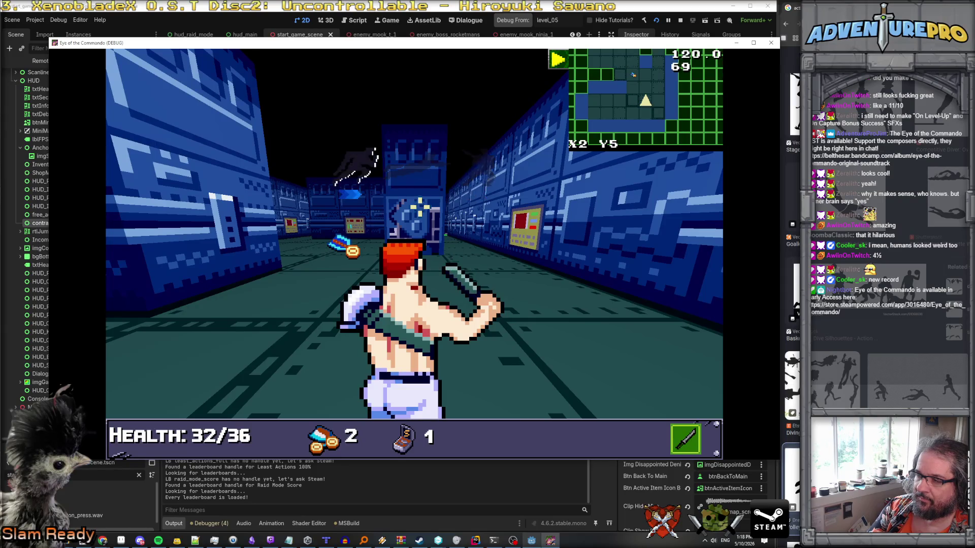
Advance down the corridor toward the wall panels to collect the third medal.
key("w")
key("w")
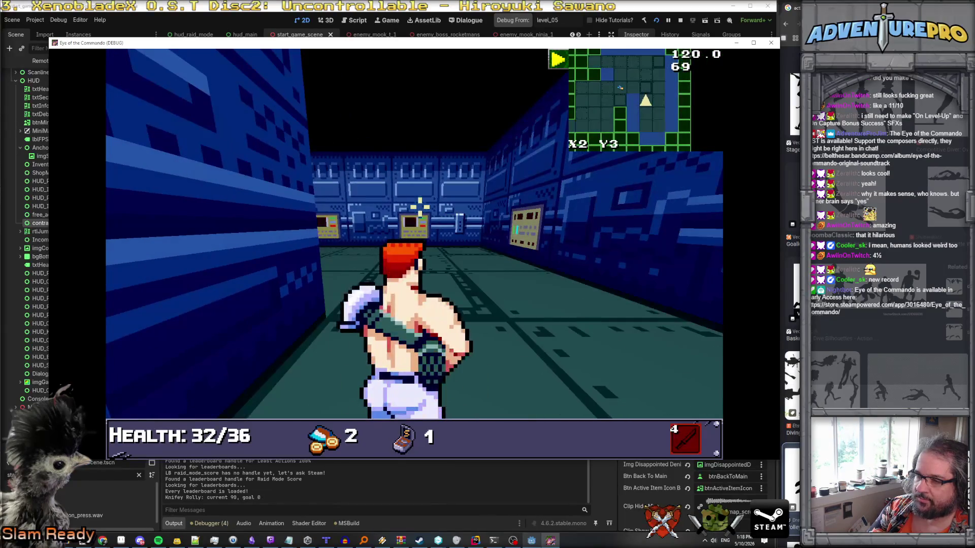
key("e")
key("w")
key("w")
key("d")
key("w")
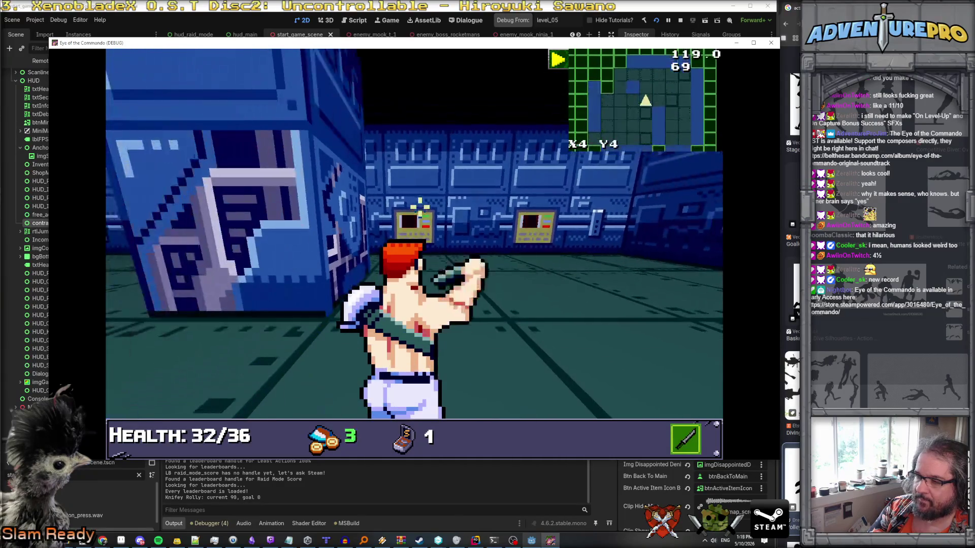
key("e")
key("a")
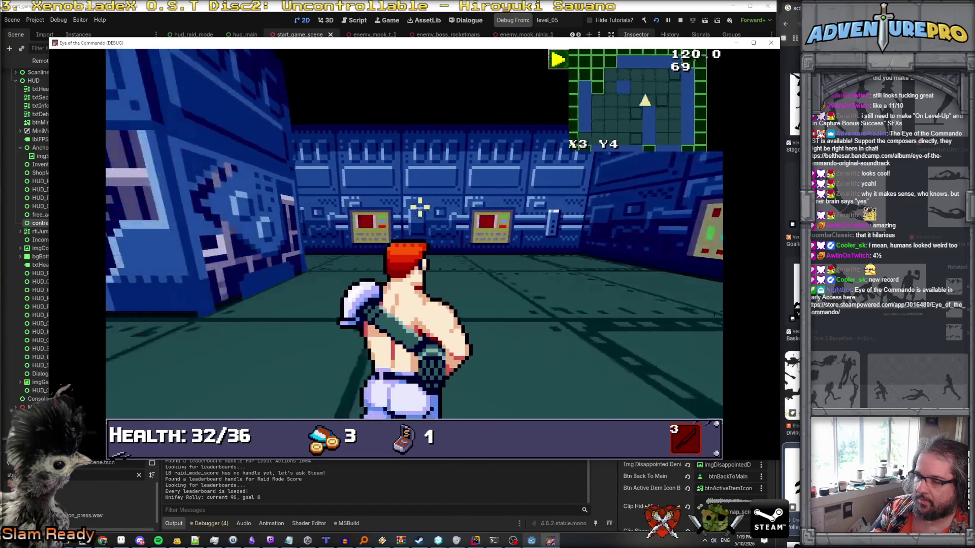
key("d")
key("d")
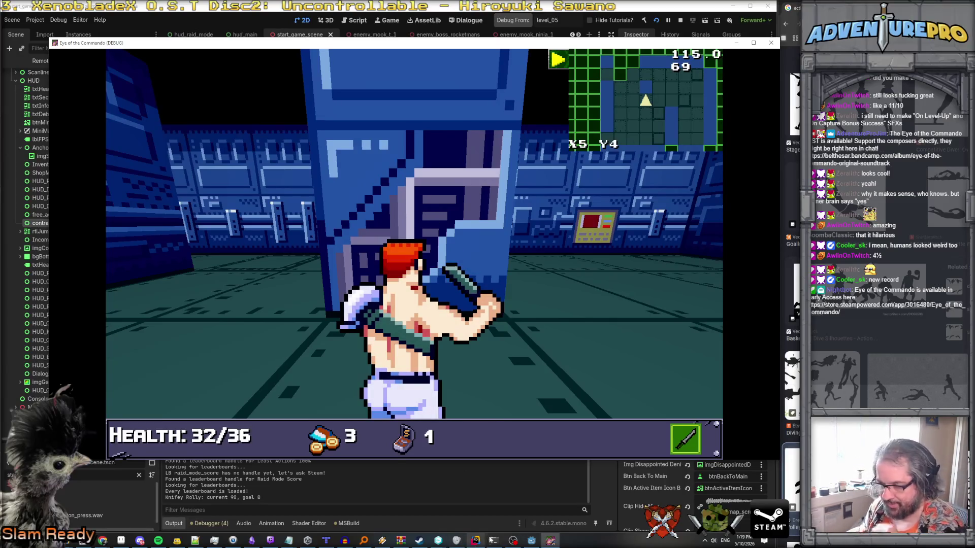
In the other contra popup sprite in Aseprite, rename Layer 1 to 'arrow layer'.
left_click(122, 541)
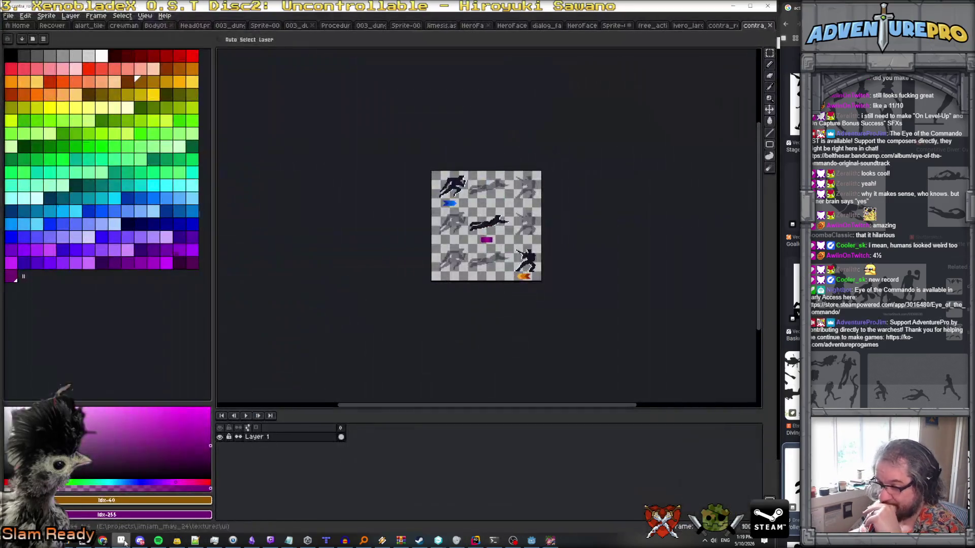
left_click(721, 25)
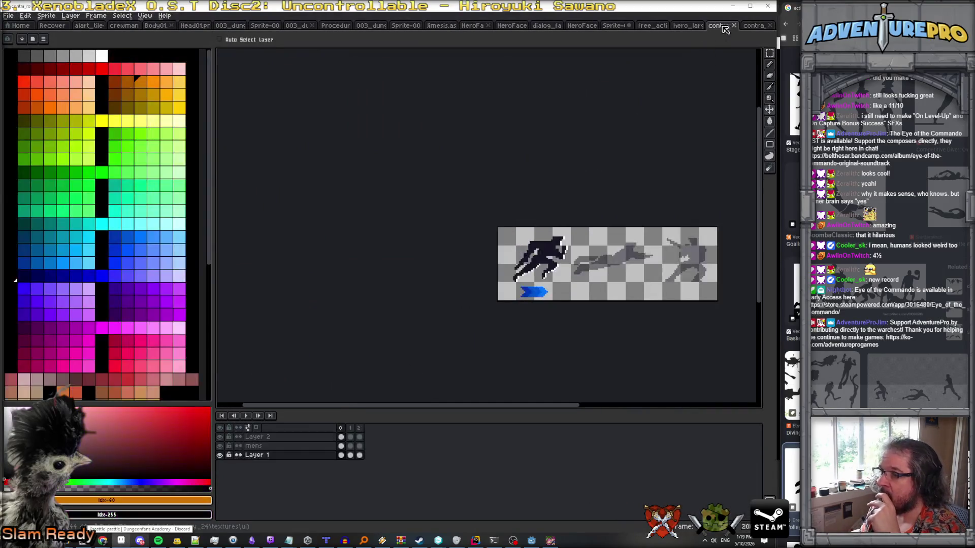
left_click(275, 456)
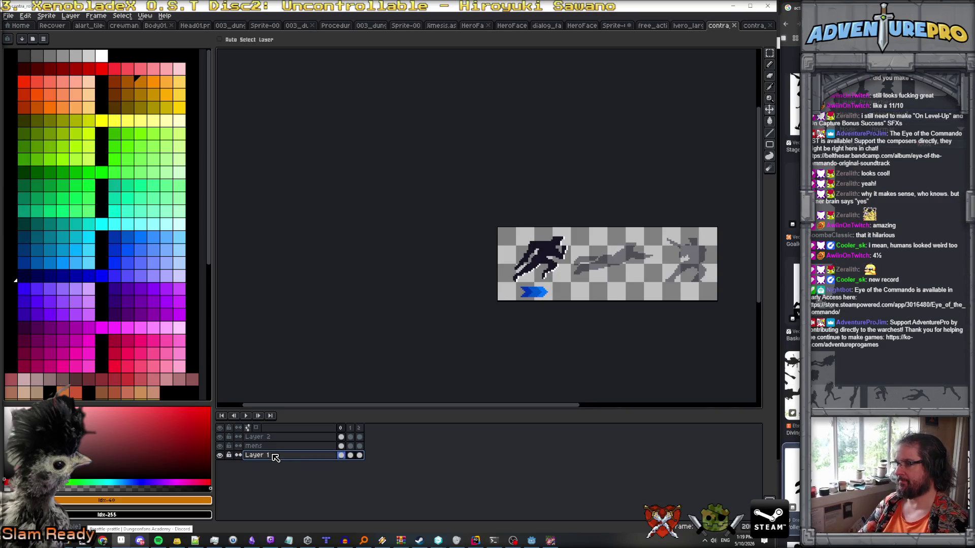
type("arrow layer")
key("Return")
Duplicate the arrow layer as 'arrow layer new' and hide the original.
right_click(275, 456)
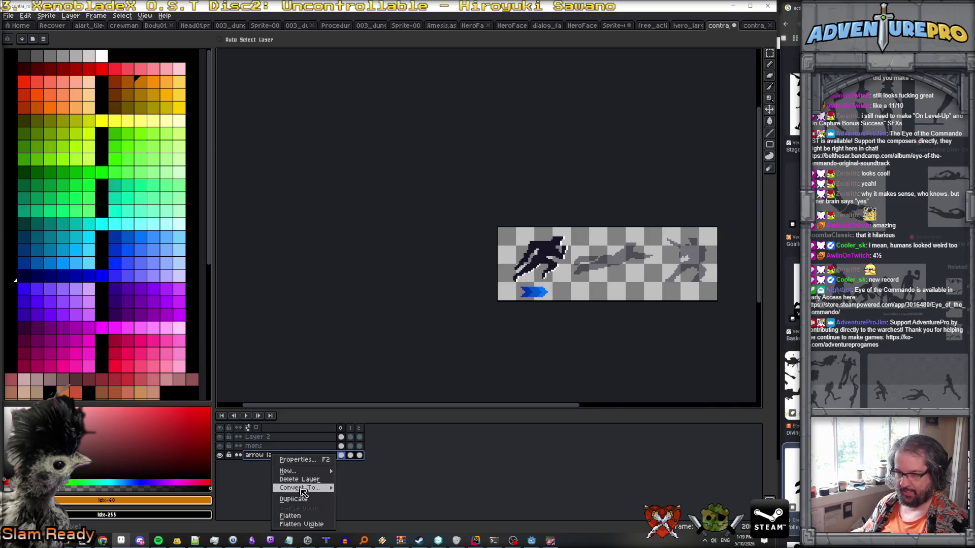
left_click(300, 499)
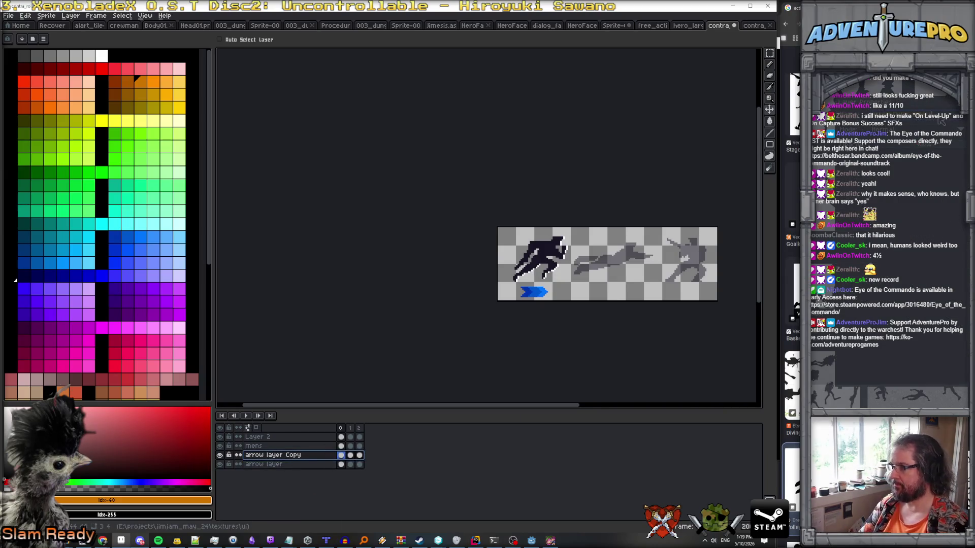
type("new")
key("Return")
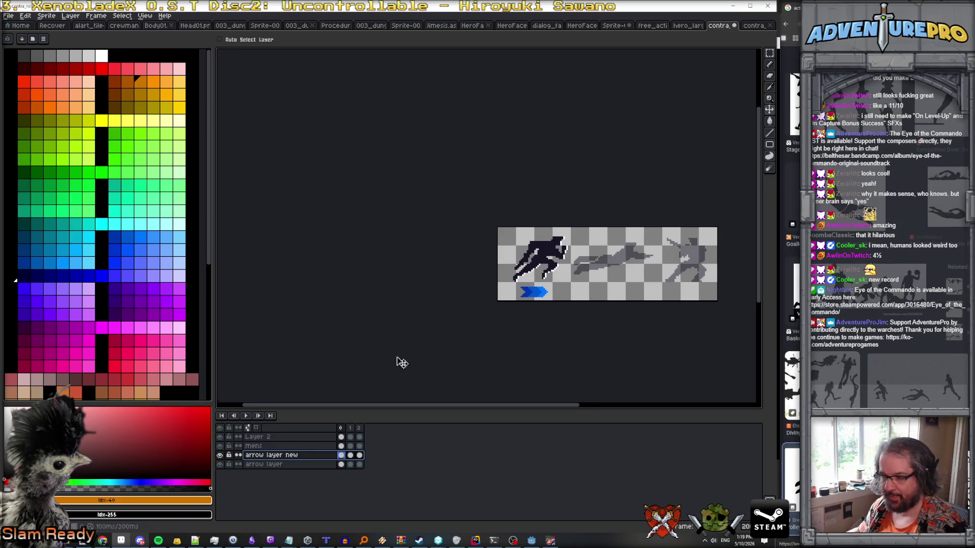
left_click(219, 464)
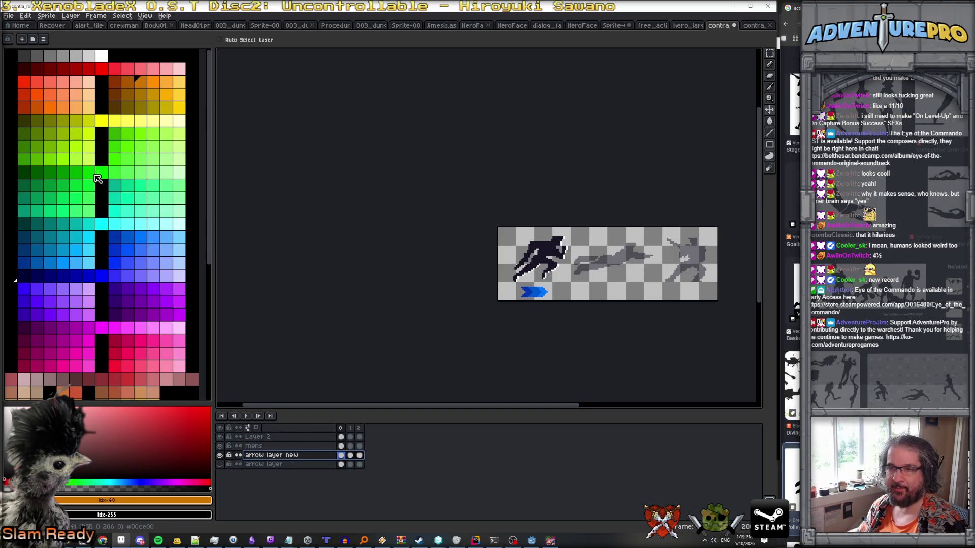
Fill the right, middle and left chevrons with bright, darker and darkest green, then add a new layer.
left_click(102, 173)
scroll(548, 301, "up", 2)
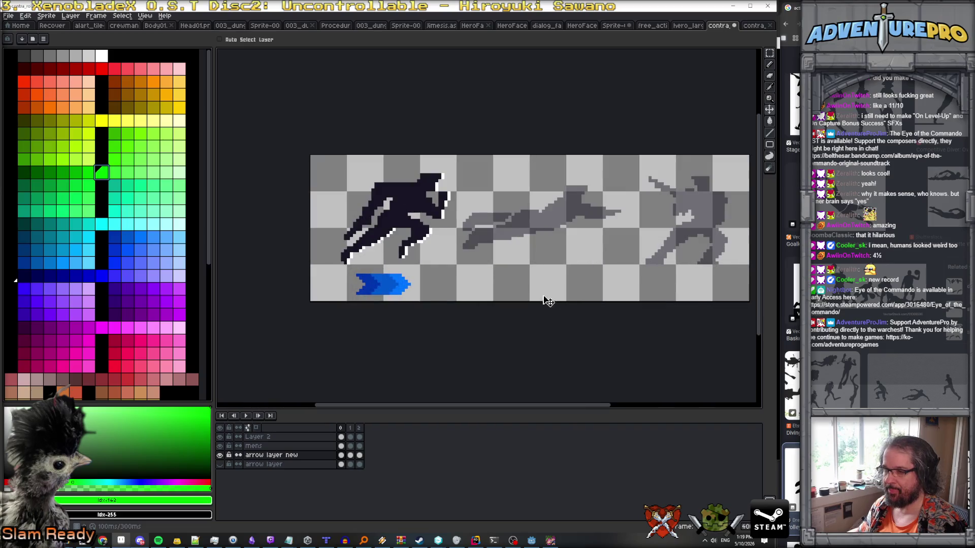
key("g")
left_click(404, 286)
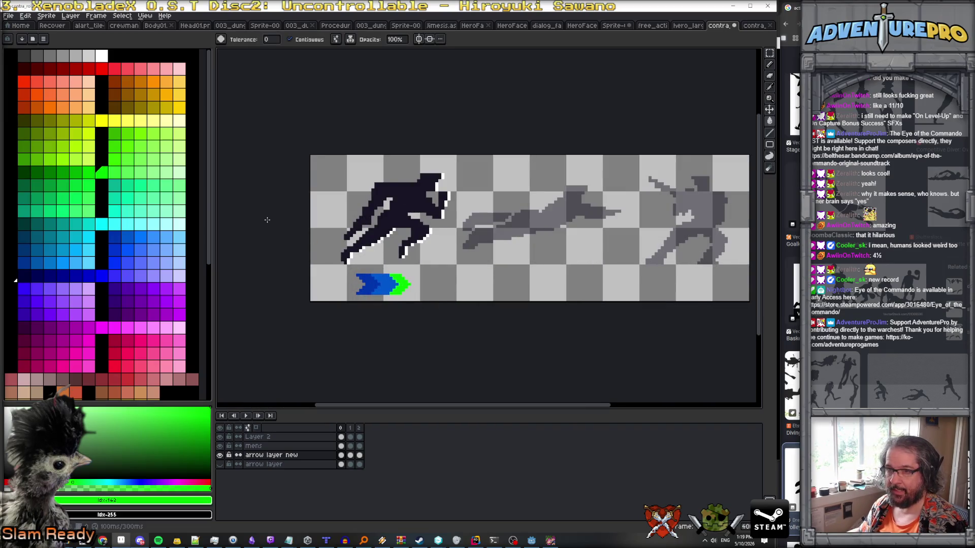
left_click(68, 173)
left_click(387, 284)
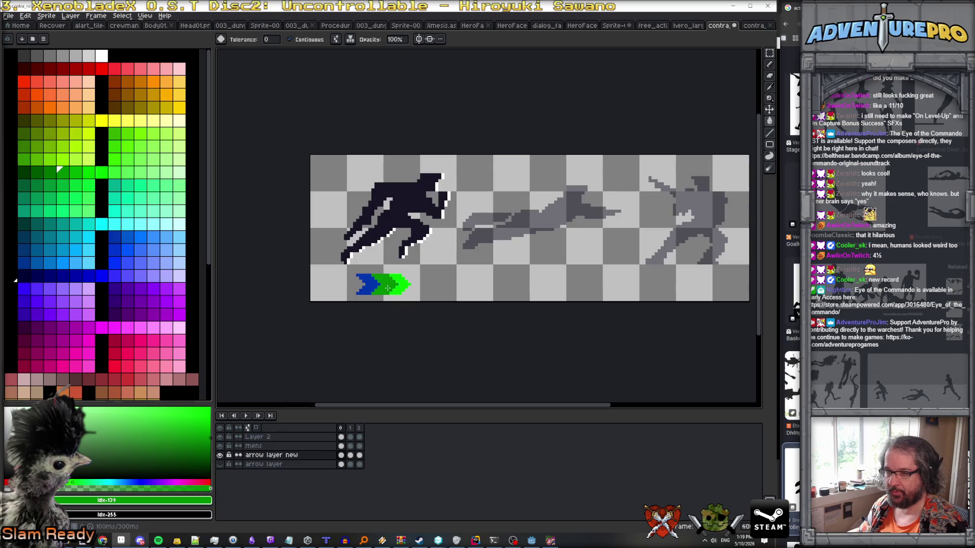
left_click(22, 173)
left_click(365, 286)
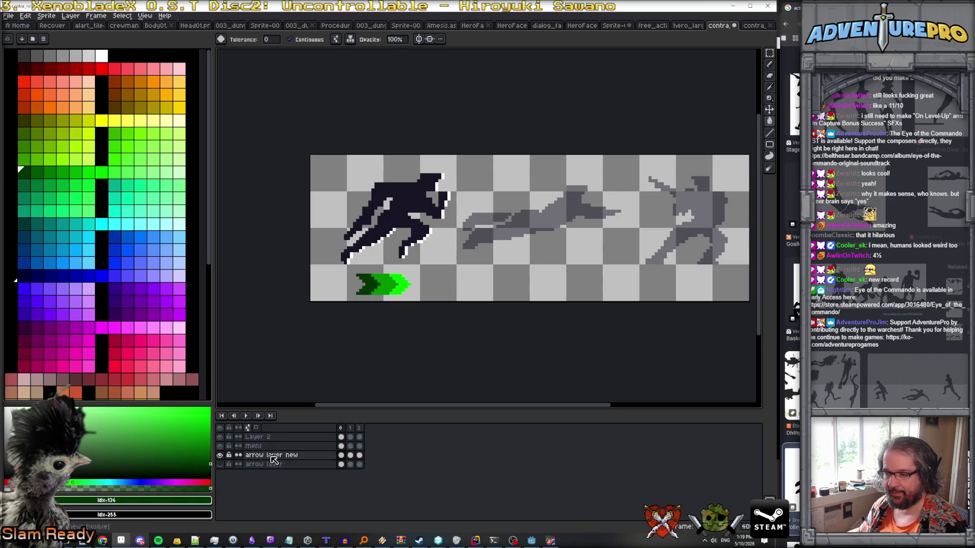
left_click(71, 15)
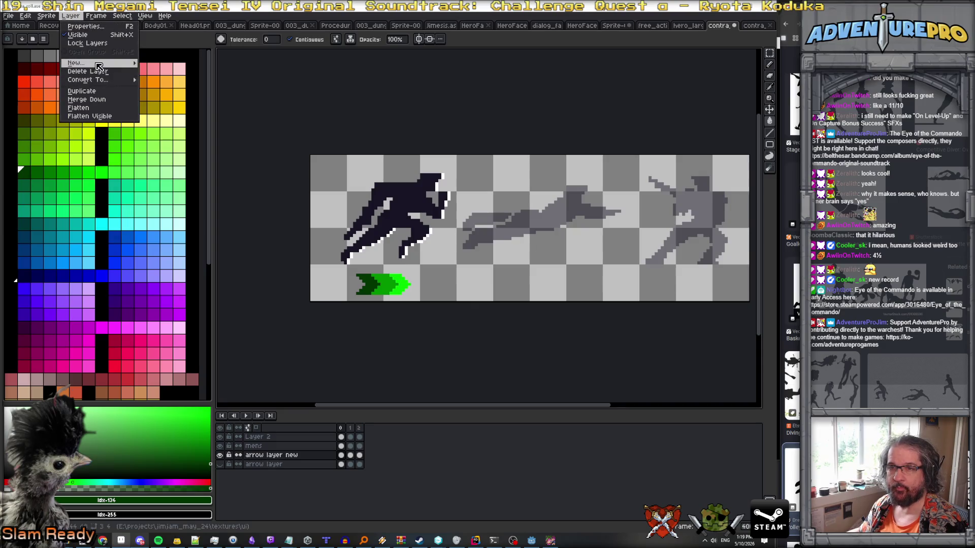
left_click(315, 391)
Add a 'bg' layer at the bottom, hide the green arrow layer and show the blue one.
key("shift+n")
left_click_drag(279, 459, 286, 474)
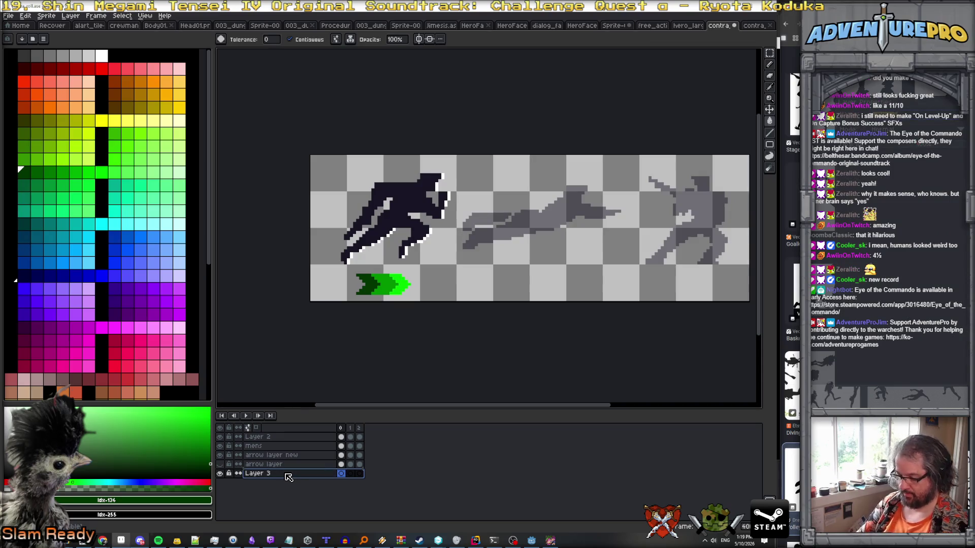
type("bg")
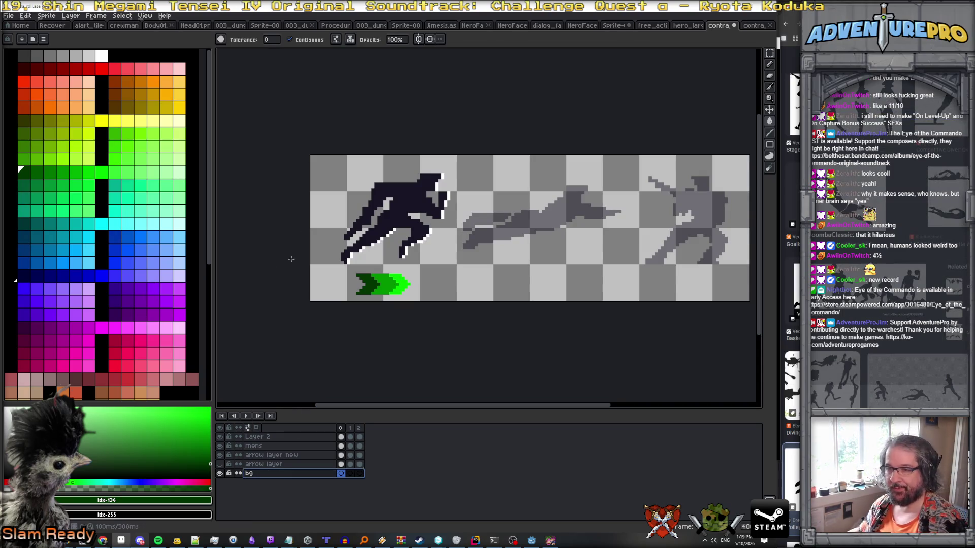
left_click(300, 456)
left_click(220, 456)
left_click(220, 464)
Fill the bg layer with the arrow's blue colour.
key("b")
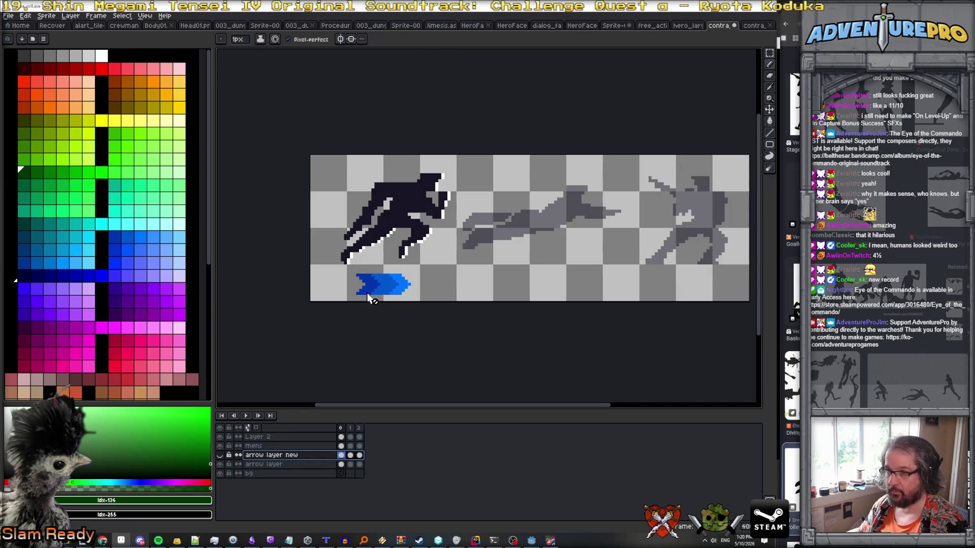
left_click(370, 290, "alt")
left_click(376, 267, "ctrl")
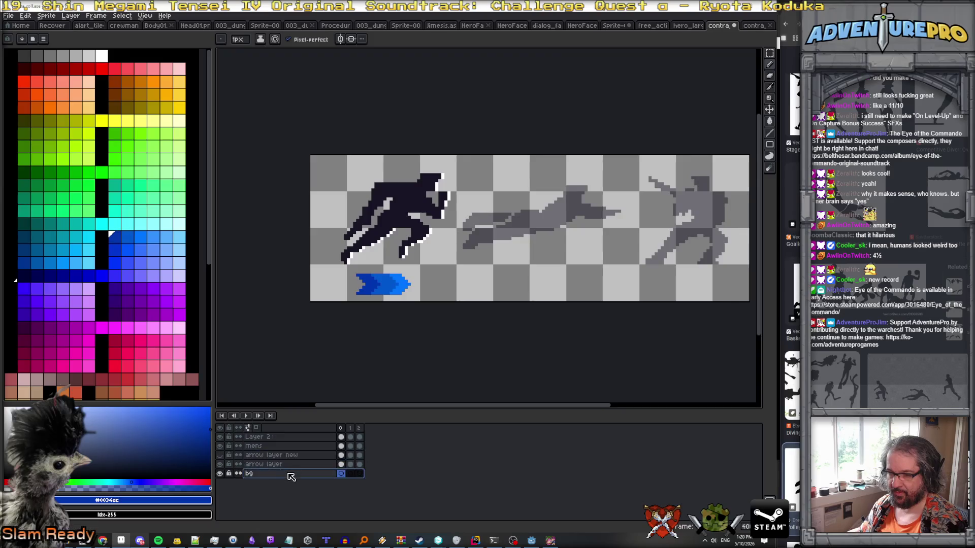
key("g")
left_click(334, 229)
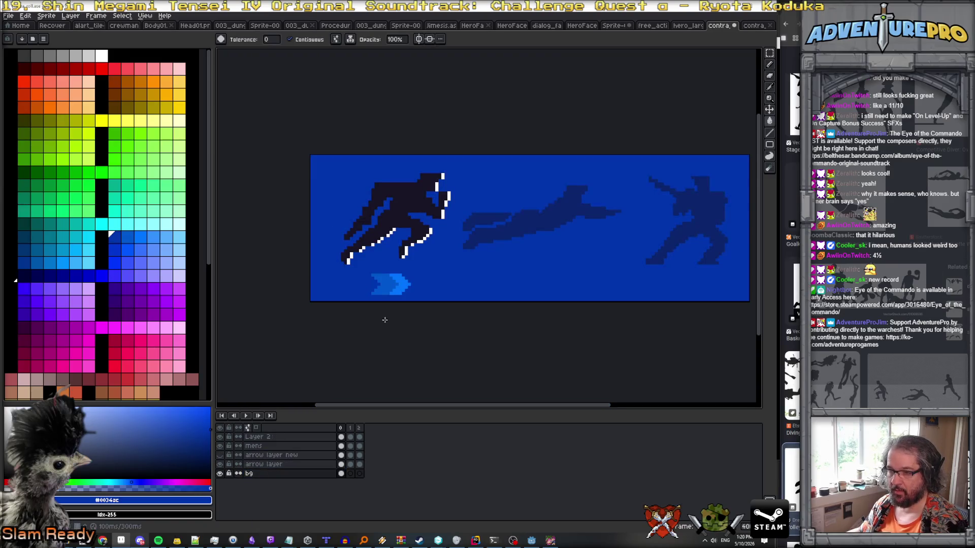
Select the next lighter blue, undo a test line, and enable horizontal symmetry.
key("bracketright")
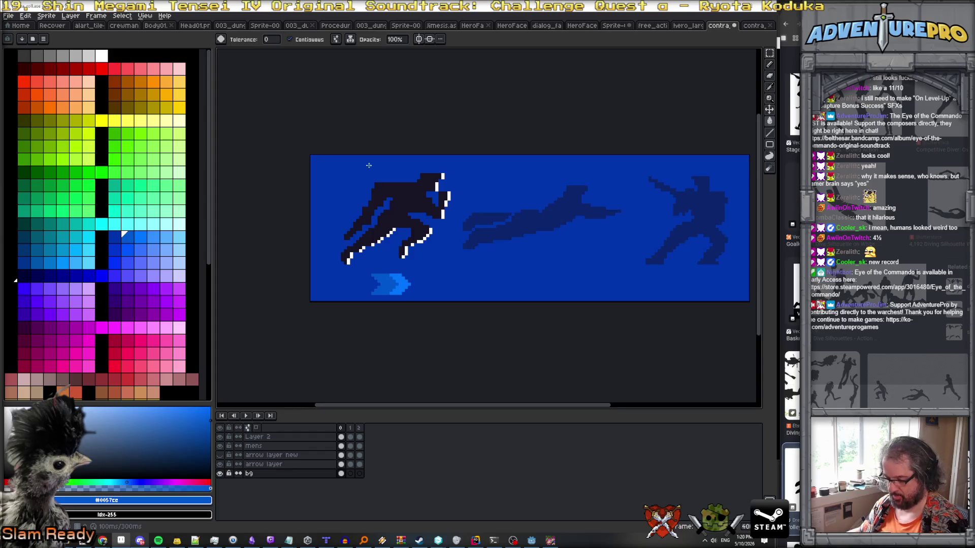
key("b")
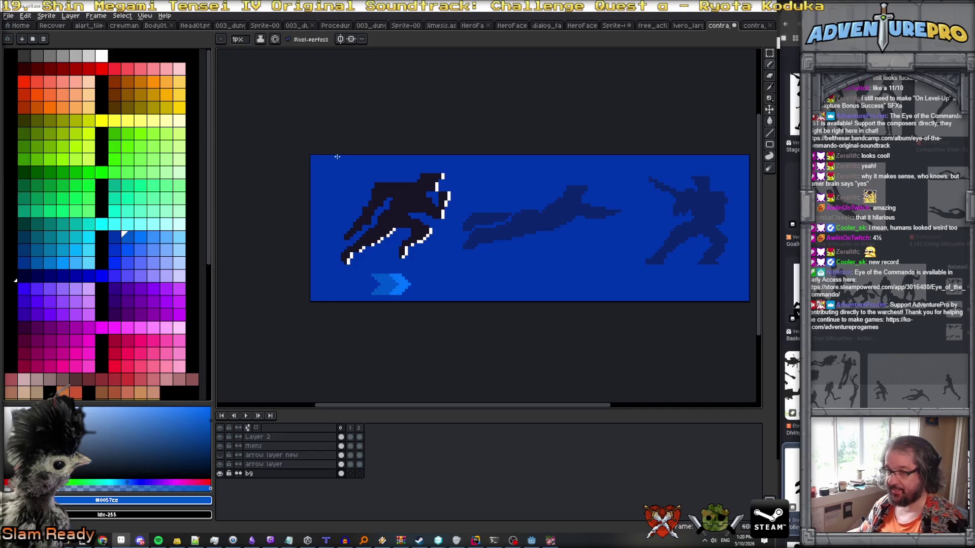
left_click_drag(338, 157, 352, 220)
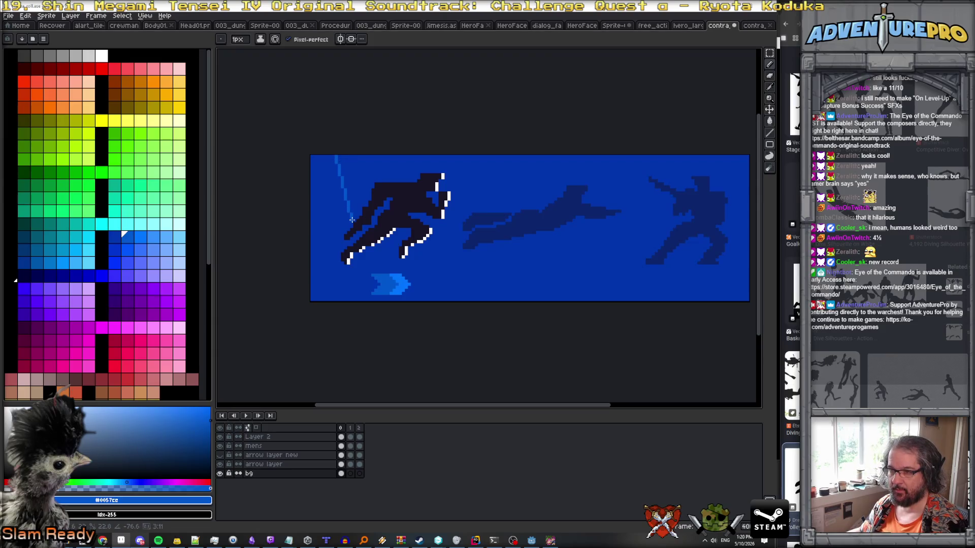
key("ctrl+z")
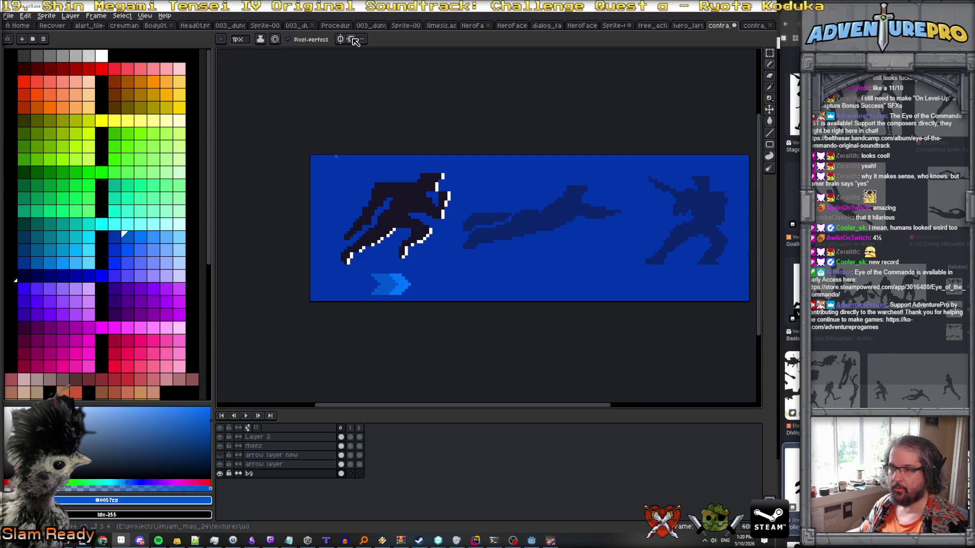
left_click(352, 40)
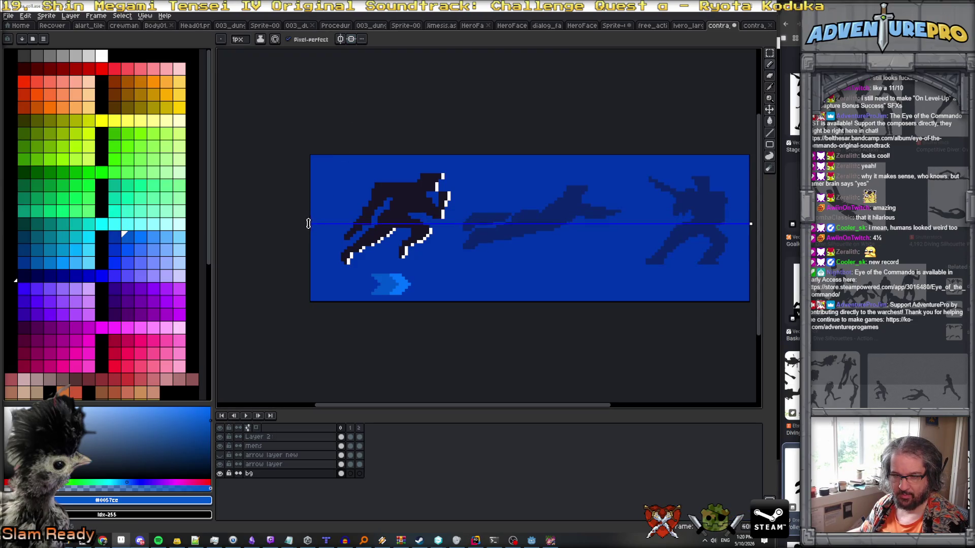
Nudge the mirror axis, draw two mirrored slanted lines, and fill the strip between them lighter blue.
left_click_drag(309, 225, 309, 221)
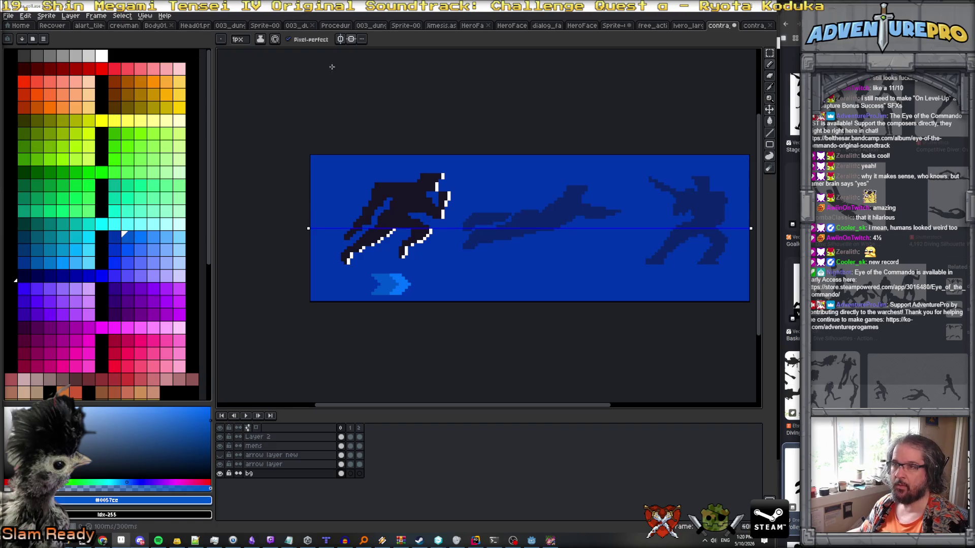
left_click_drag(333, 156, 350, 222)
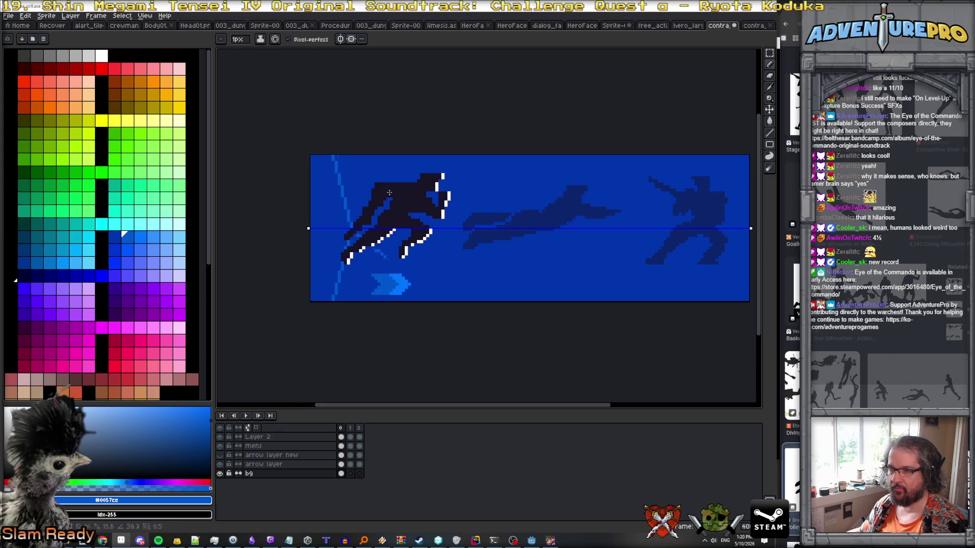
left_click_drag(423, 156, 439, 229)
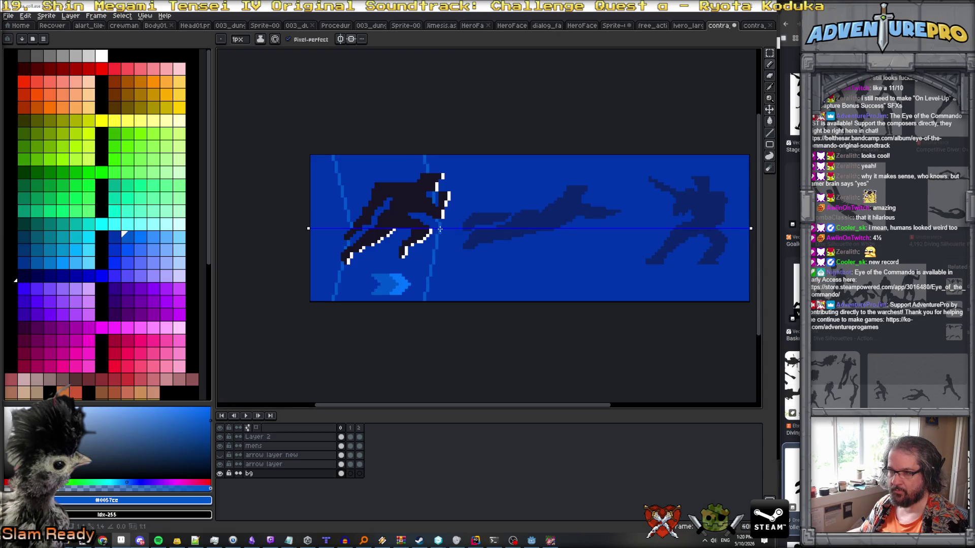
key("g")
left_click(378, 252)
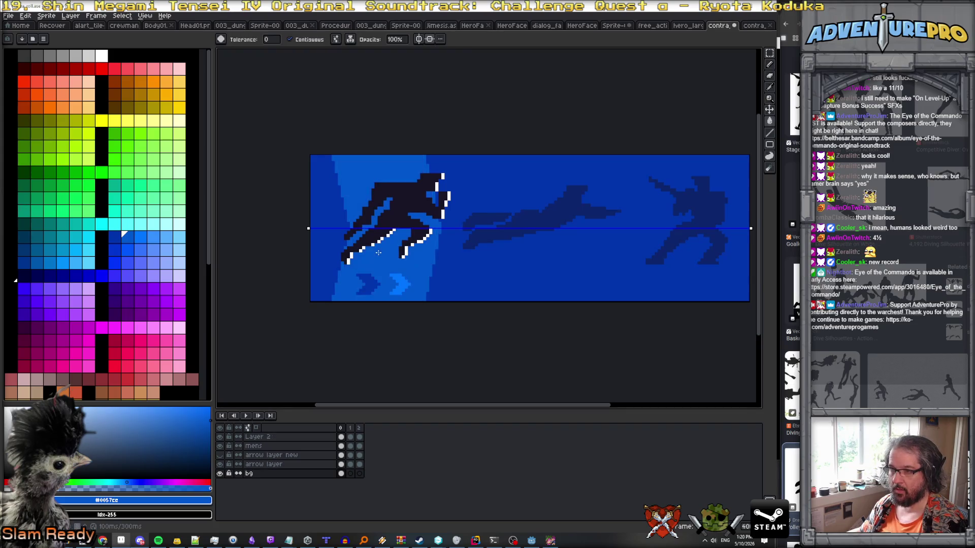
left_click(401, 274, "alt")
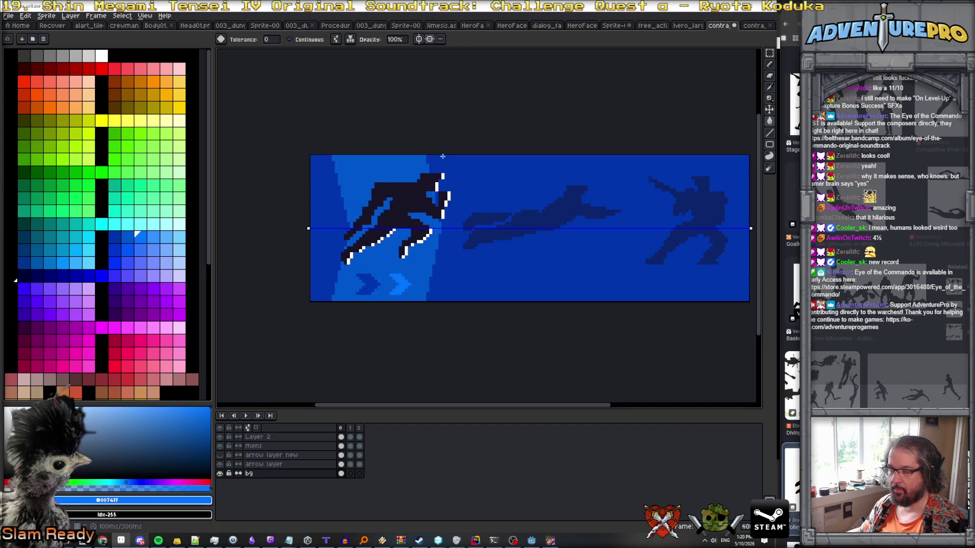
key("b")
Draw a curved line bulging right beside the figure, redrawing it until it fits.
mouse_move(442, 157)
left_mouse_down()
mouse_move(443, 299)
mouse_move(457, 226)
mouse_move(456, 234)
left_mouse_up()
key("ctrl+z")
key("ctrl+z")
mouse_move(443, 157)
left_mouse_down()
mouse_move(457, 239)
mouse_move(445, 293)
mouse_move(445, 163)
mouse_move(459, 234)
left_mouse_up()
key("ctrl+z")
key("ctrl+z")
key("ctrl+z")
key("ctrl+z")
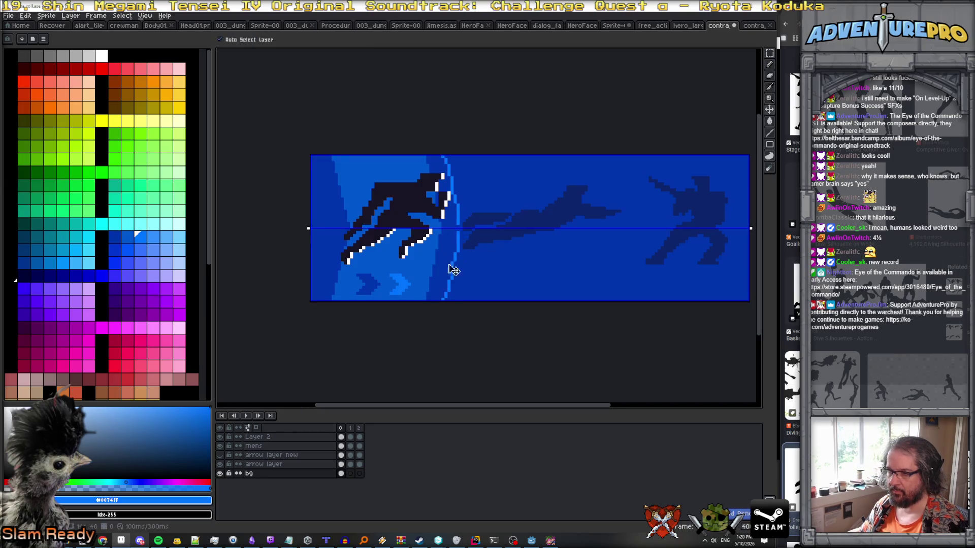
left_click_drag(443, 286, 445, 157)
key("ctrl+z")
mouse_move(449, 299)
left_mouse_down()
mouse_move(460, 244)
mouse_move(459, 268)
left_mouse_up()
key("ctrl+z")
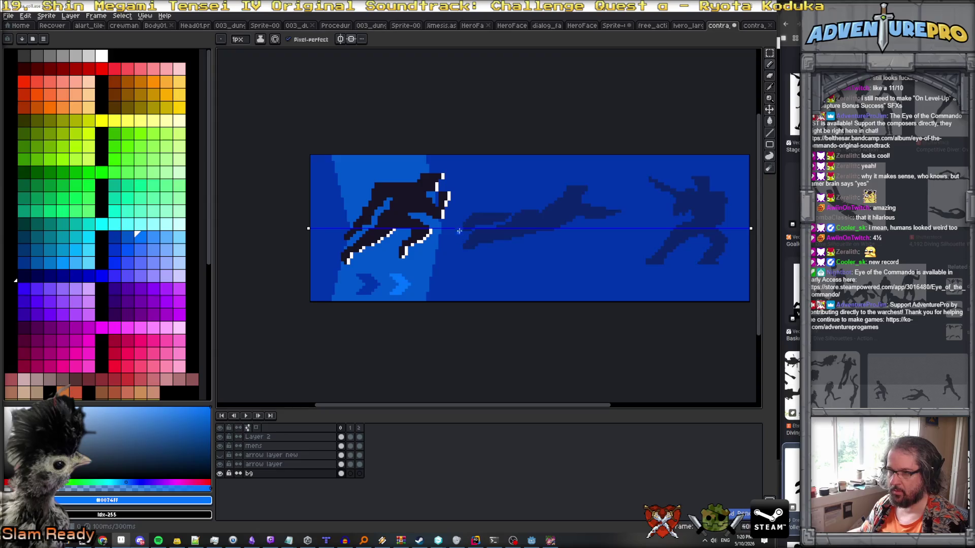
left_click_drag(447, 157, 466, 241)
key("ctrl+z")
left_click_drag(445, 158, 463, 225)
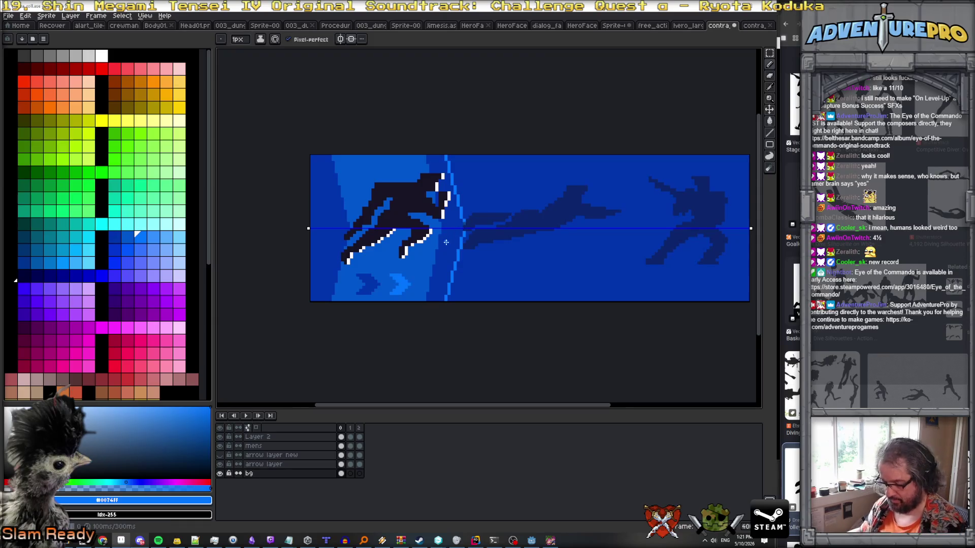
Fill the band beside the figure light blue, then revert it and its outline to dark blue.
key("g")
scroll(454, 232, "up", 1)
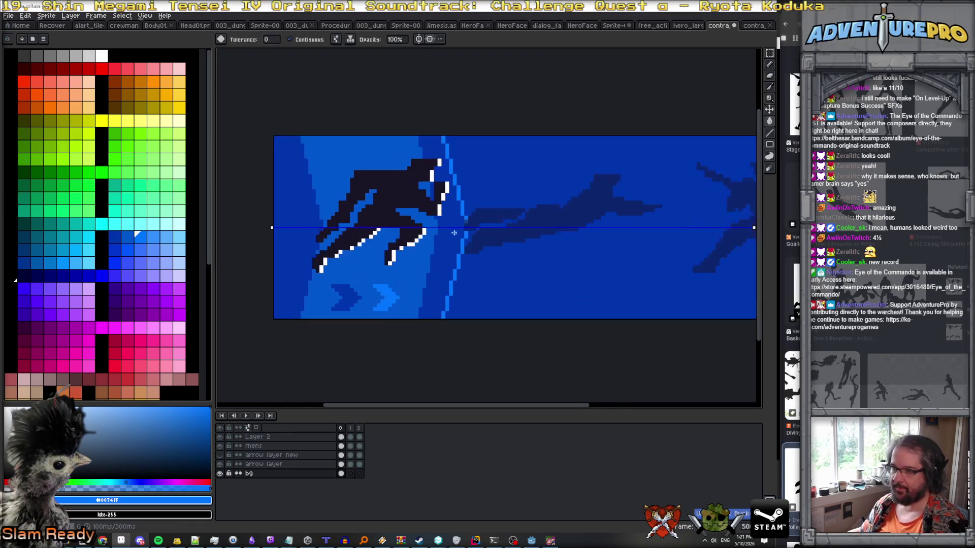
scroll(460, 226, "up", 1)
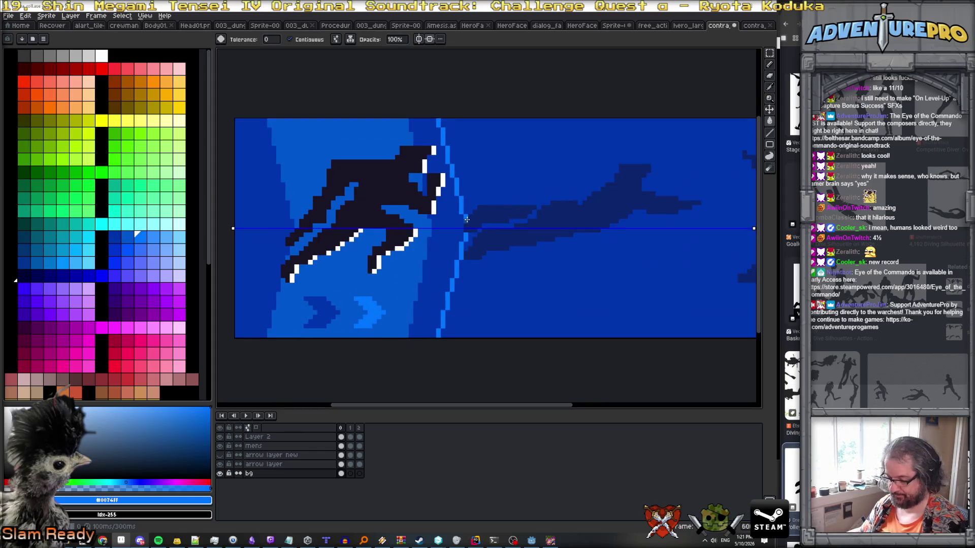
key("b")
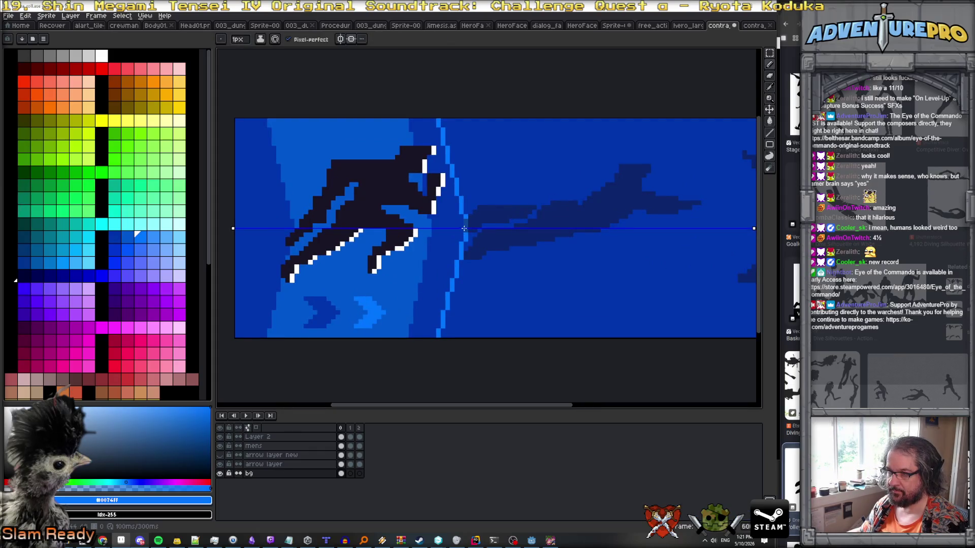
key("g")
left_click(442, 261)
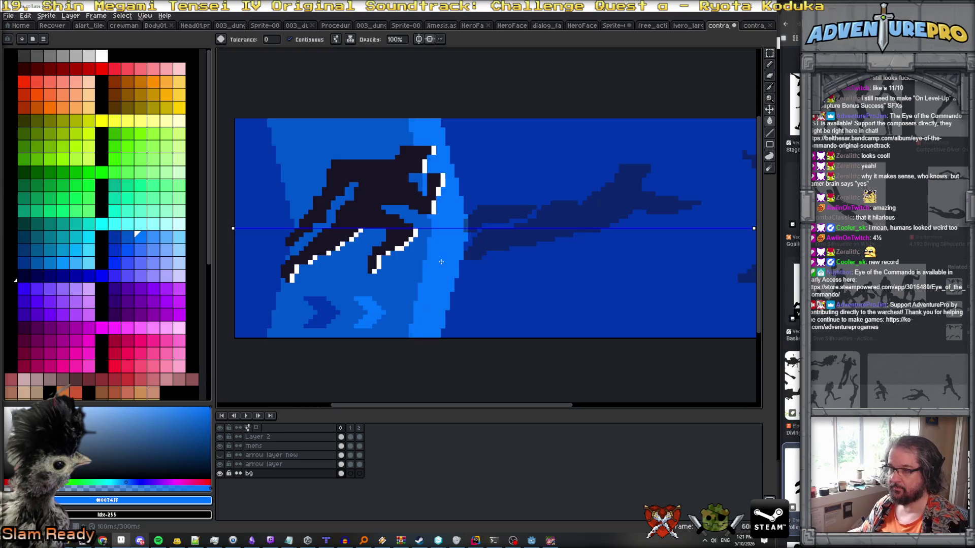
scroll(441, 262, "down", 2)
scroll(430, 253, "up", 1)
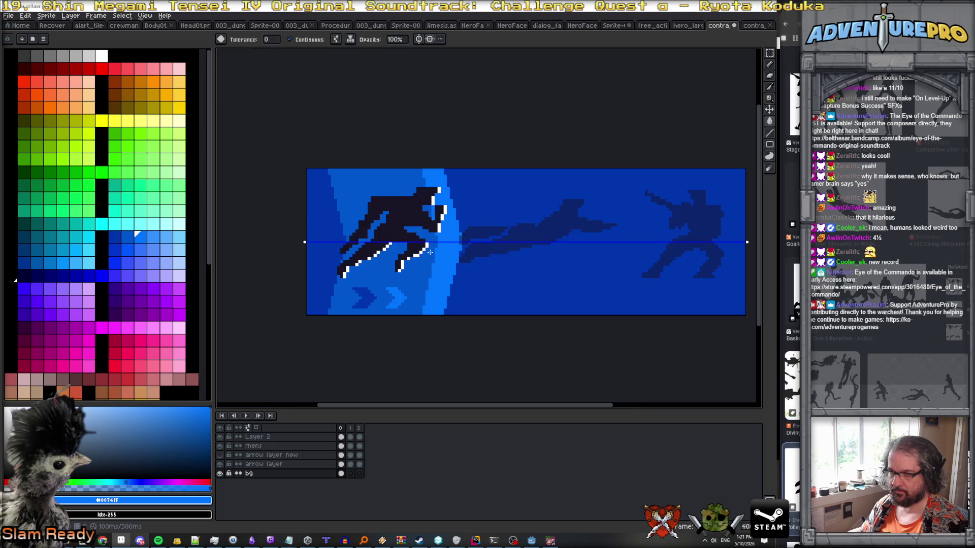
scroll(430, 253, "down", 2)
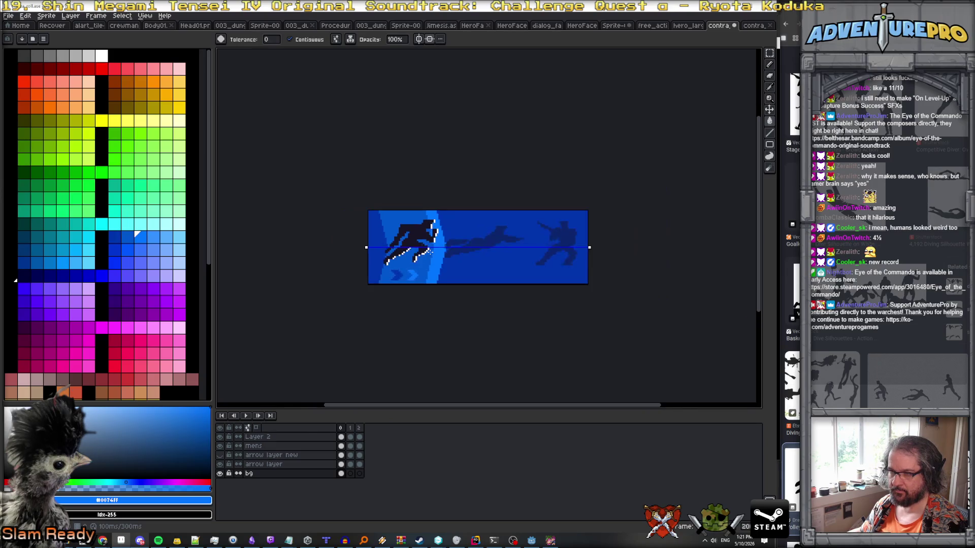
left_click(441, 272)
scroll(440, 271, "up", 3)
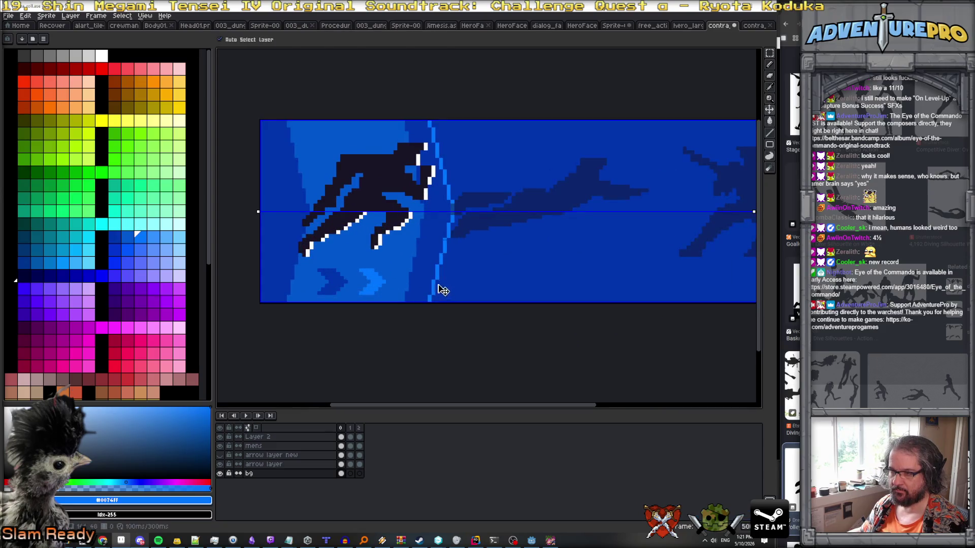
left_click(436, 283)
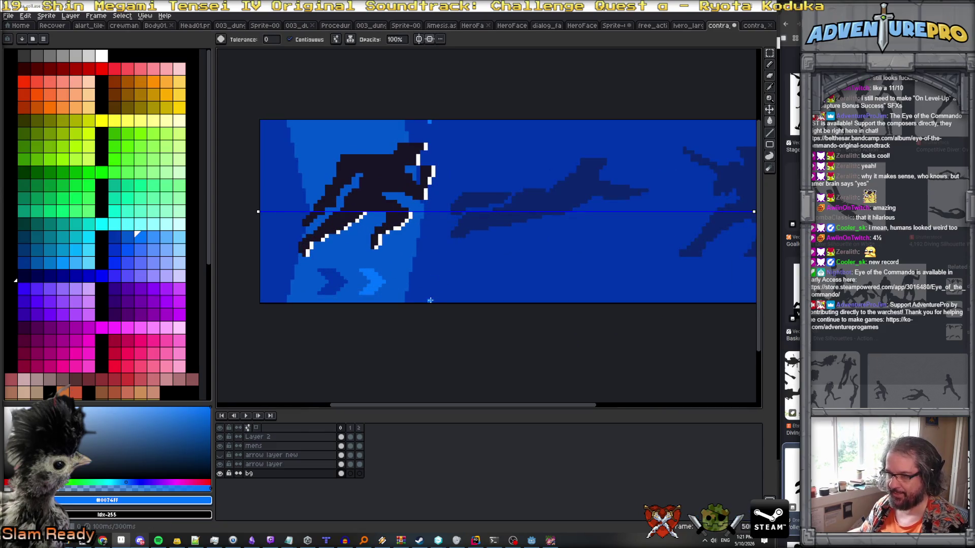
Draw a line from the bottom edge up to the middle and fill the band beside it lighter blue.
key("b")
left_click(446, 215, "shift")
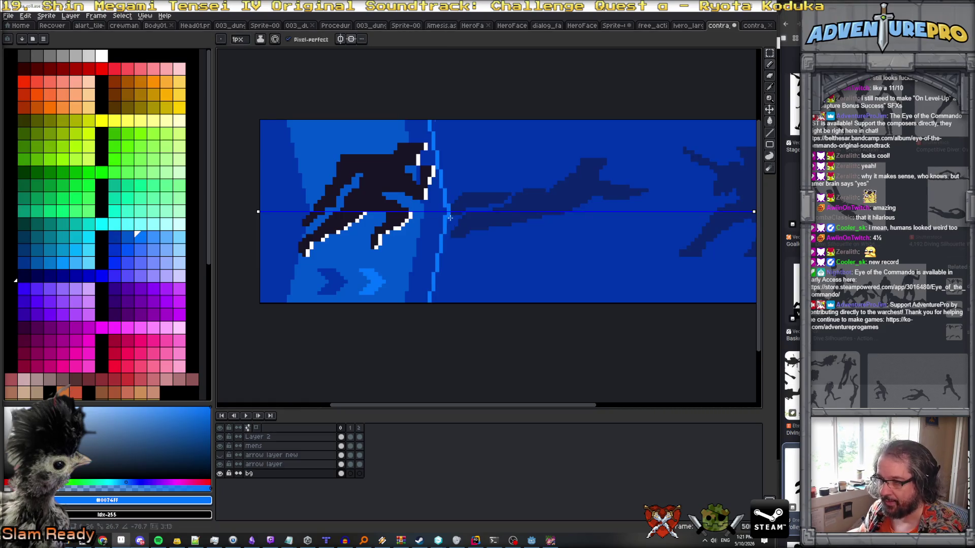
left_click(441, 175, "shift")
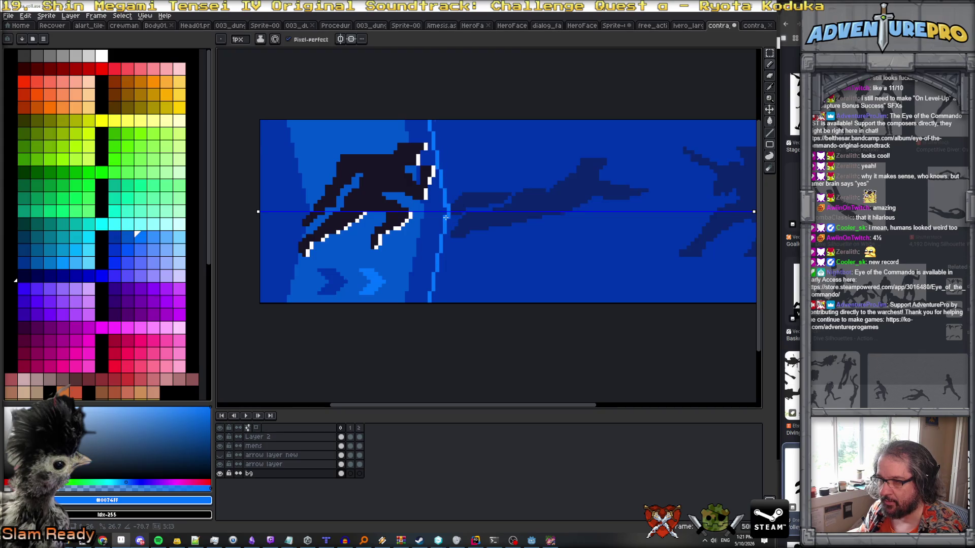
key("ctrl+z")
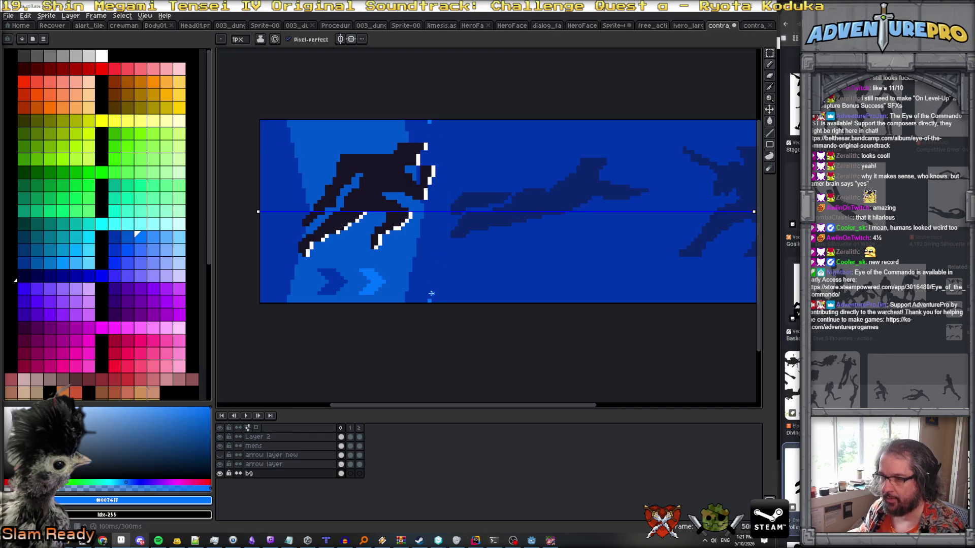
left_click(433, 290, "shift")
left_click(433, 283, "shift")
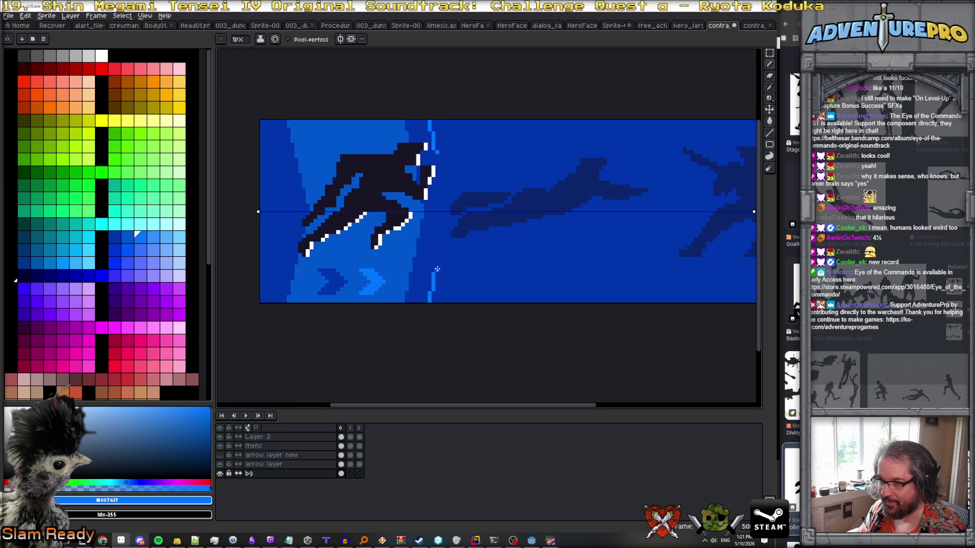
scroll(438, 261, "up", 1)
left_click(443, 251)
left_click_drag(443, 250, 455, 192)
scroll(428, 211, "down", 1)
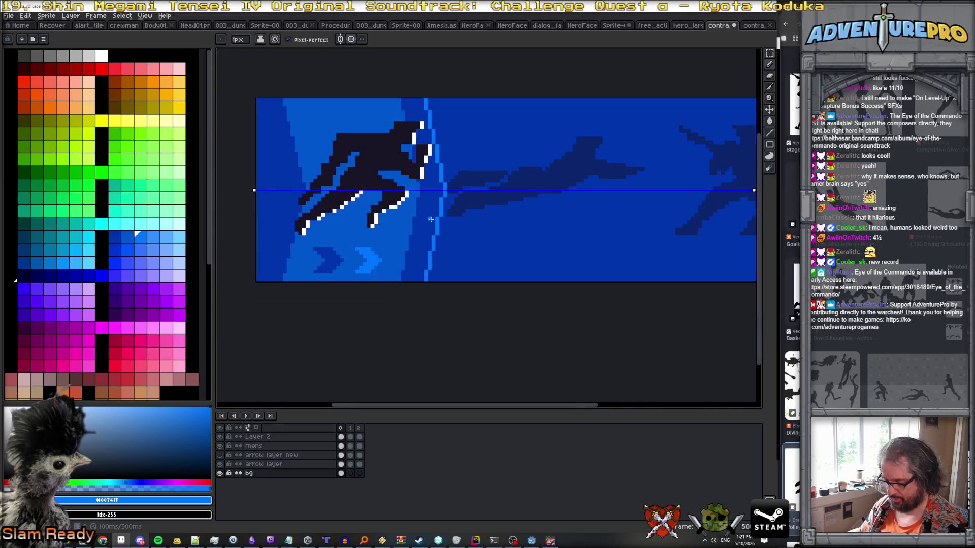
key("g")
left_click(431, 219)
scroll(432, 239, "down", 2)
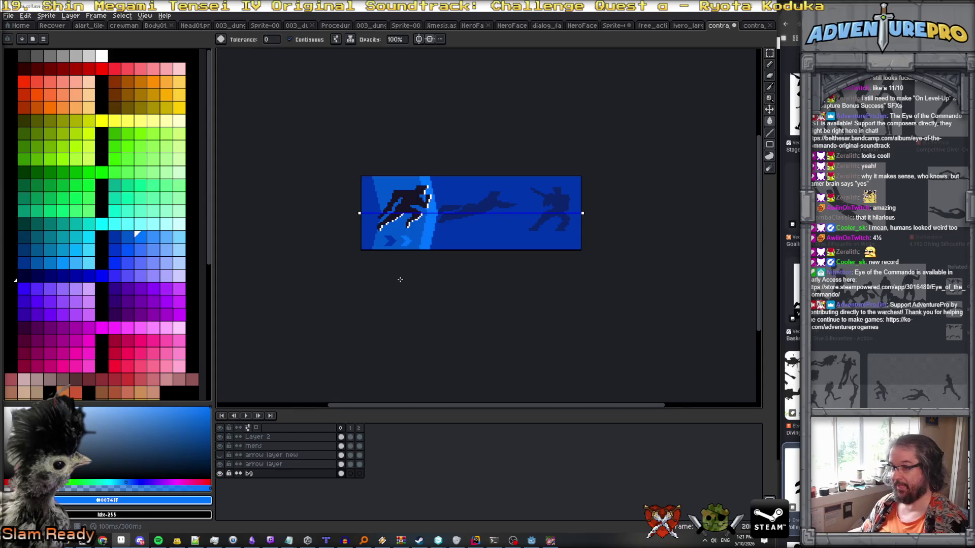
Show the arrow artwork again and flip the last frame's background horizontally.
left_click(220, 465)
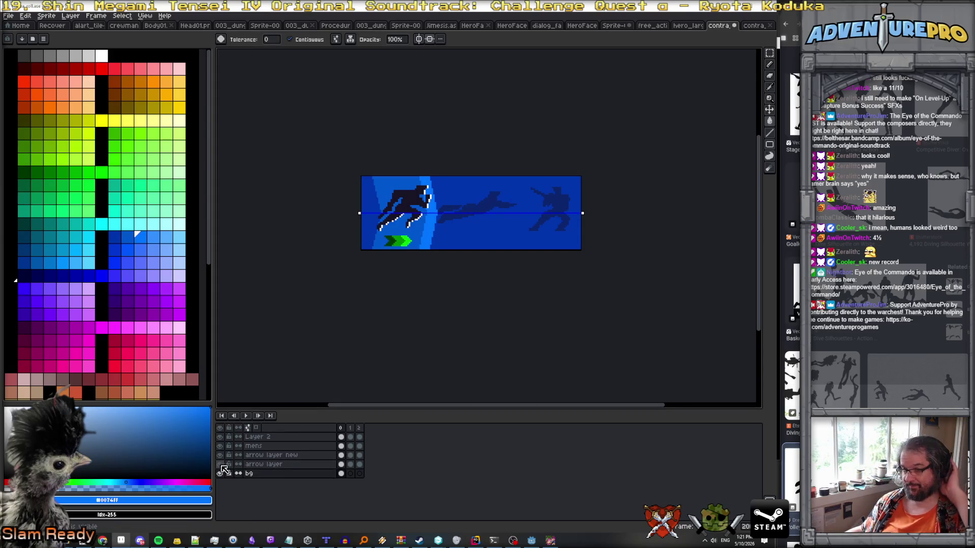
left_click(341, 473)
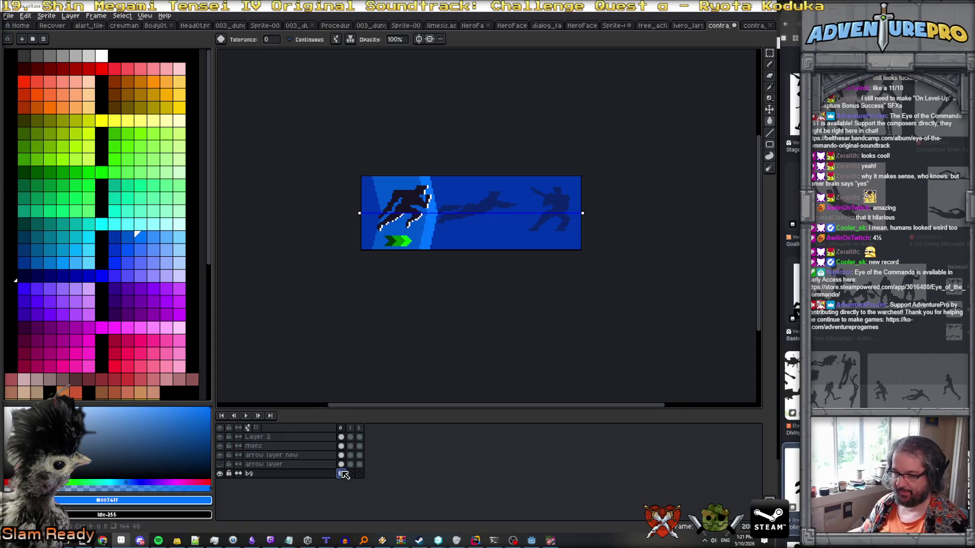
left_click(359, 474)
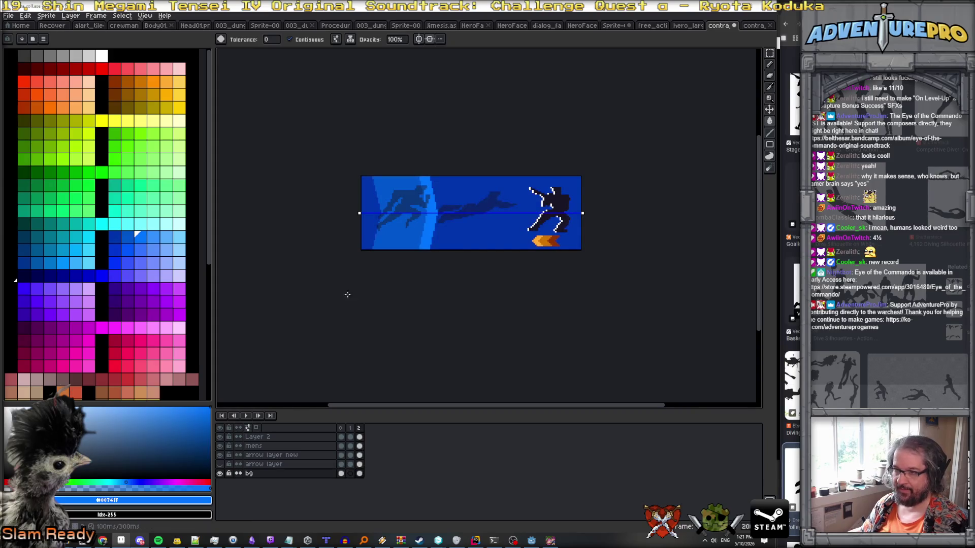
left_click(75, 17)
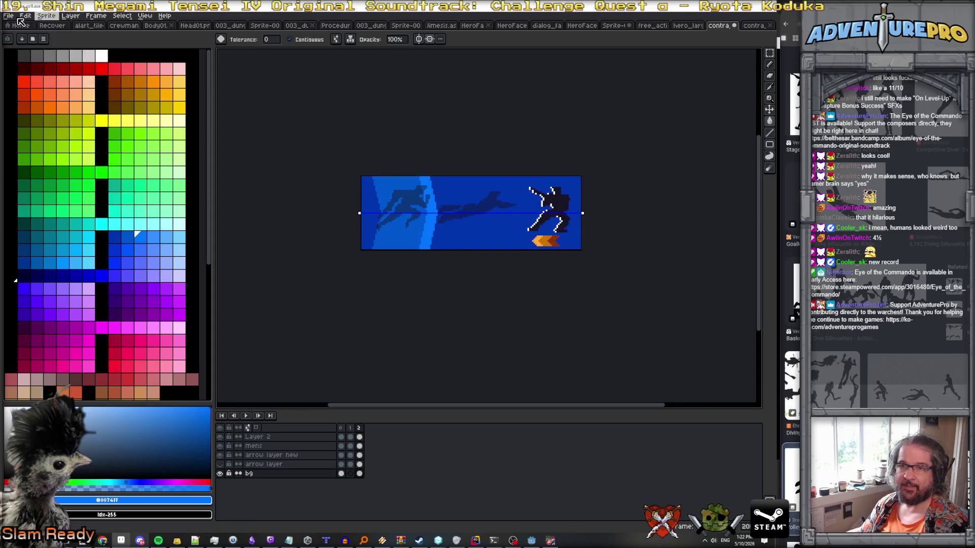
left_click(25, 16)
left_click(64, 137)
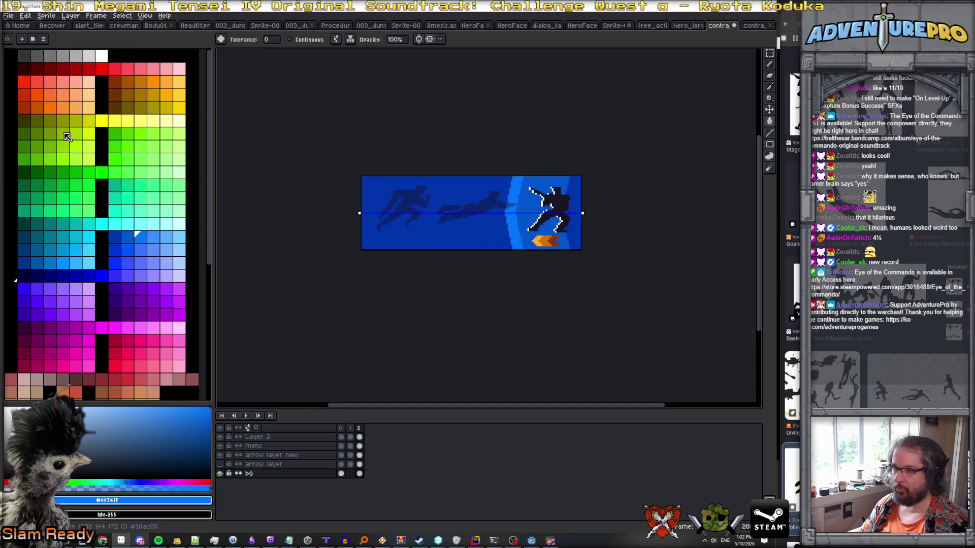
Check the first frame's background, then return to the middle frame.
left_click(350, 428)
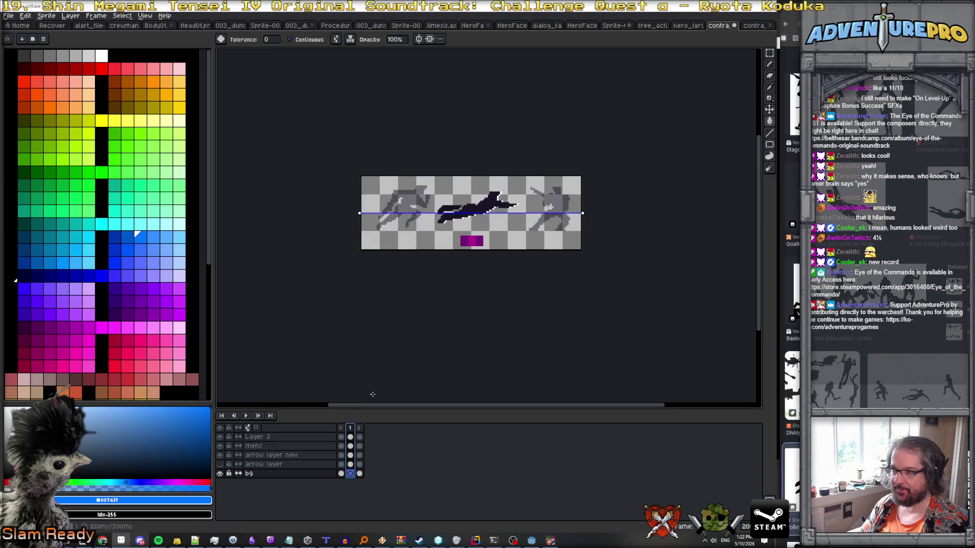
left_click(341, 474)
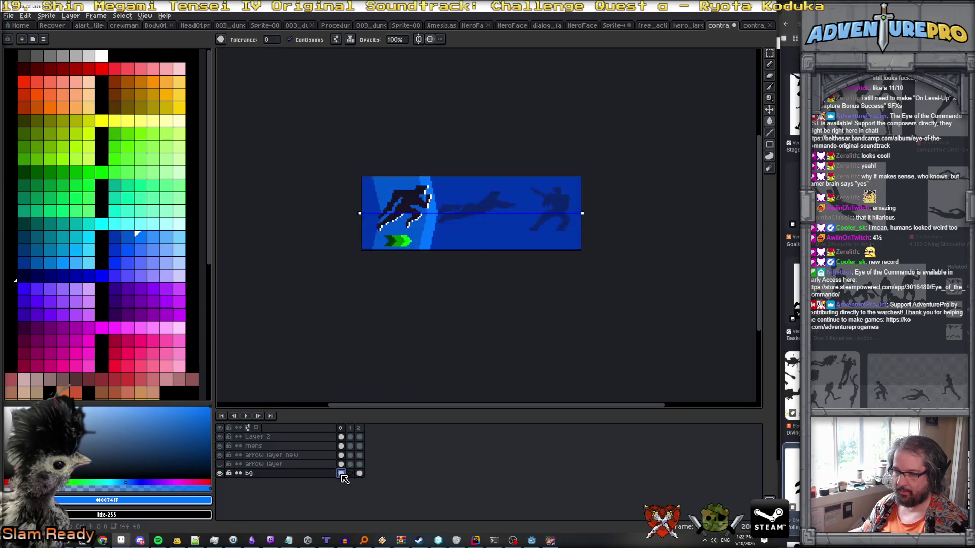
left_click(350, 474)
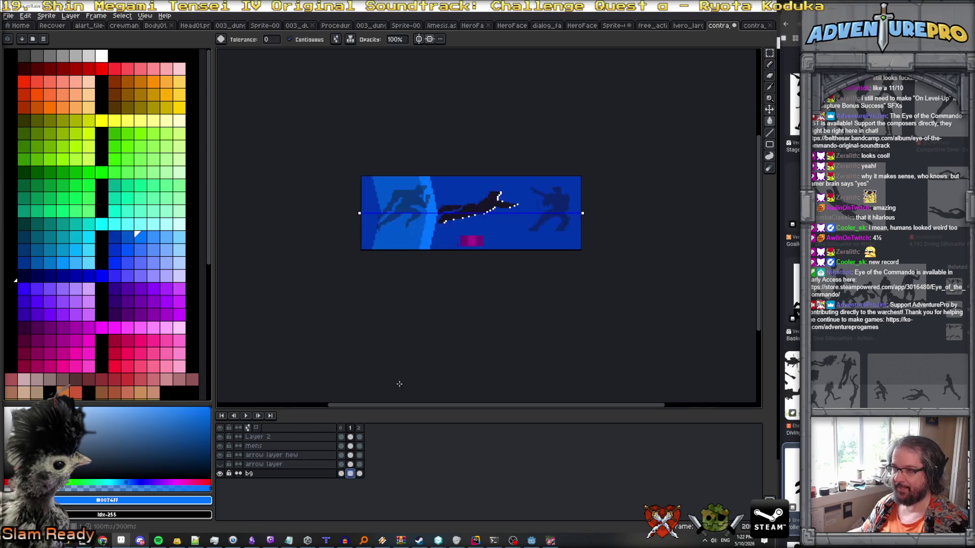
scroll(447, 206, "up", 1)
scroll(447, 206, "up", 1)
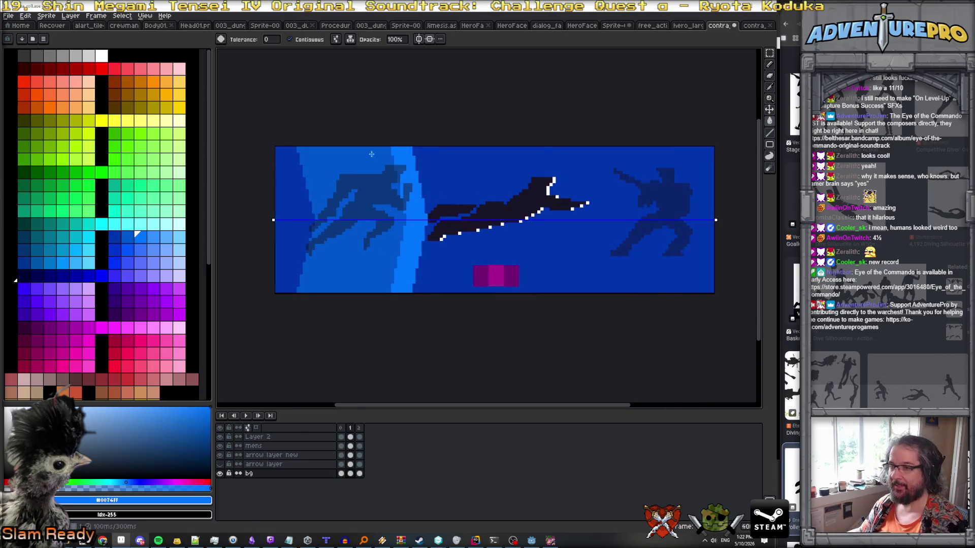
Pick medium blue #0057cc, draw two full-height vertical lines, and fill the centre strip lighter blue.
left_click(337, 155, "alt")
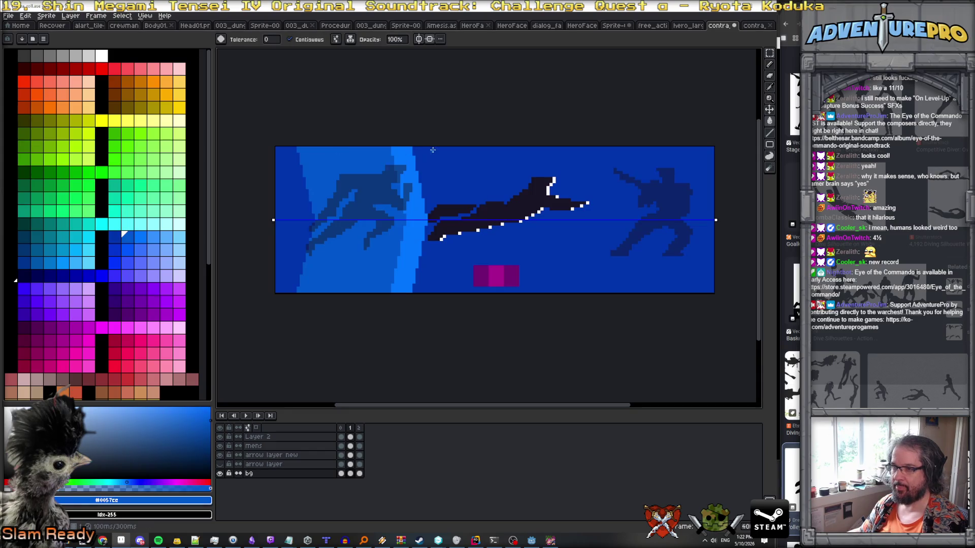
key("b")
left_click(432, 292, "shift")
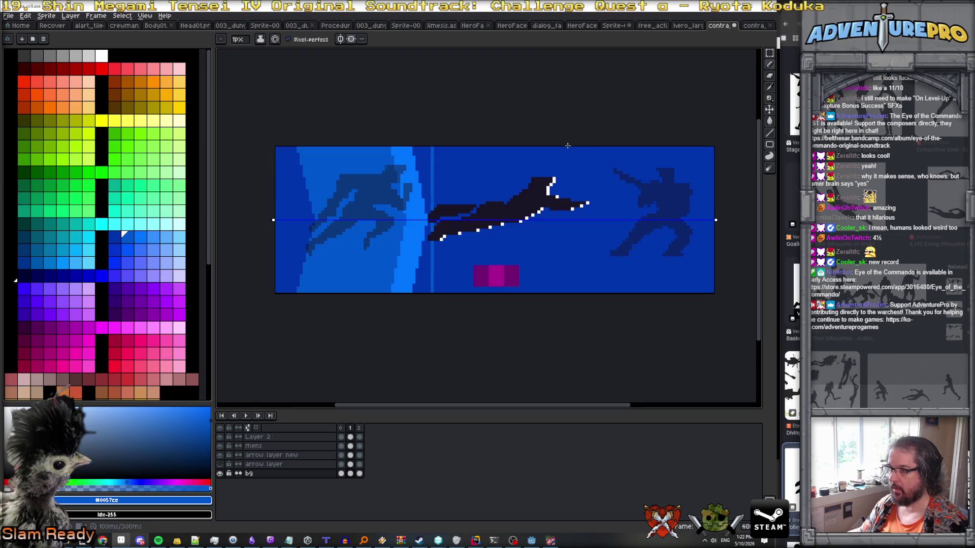
left_click_drag(565, 147, 565, 293)
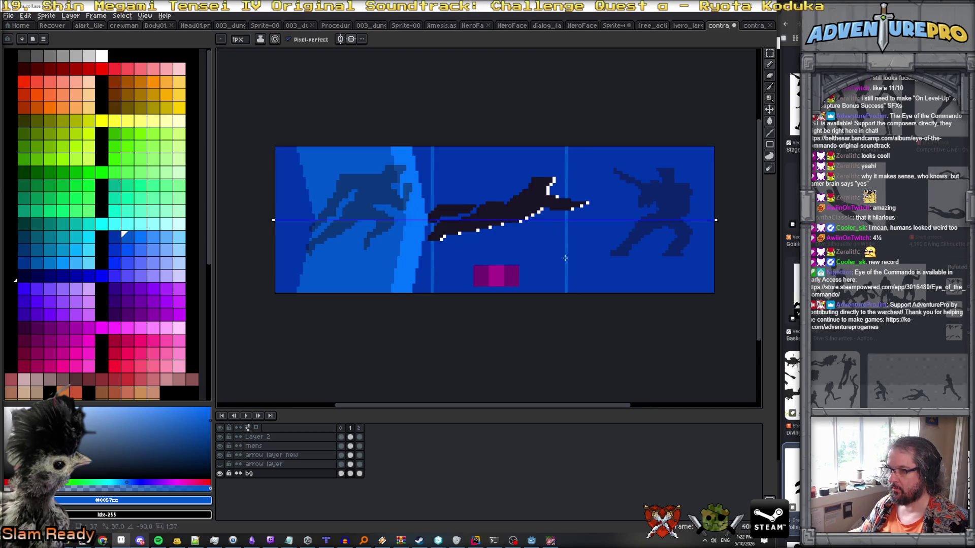
left_click(496, 183)
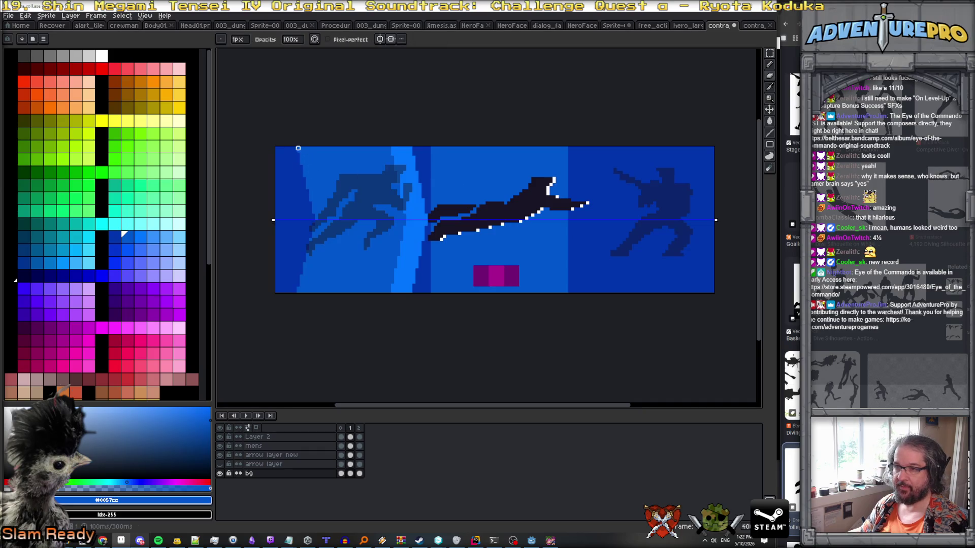
Try a round brush of size about 23 on the left side, then undo it.
left_click(220, 39)
left_click(223, 51)
left_click(238, 39)
left_click_drag(239, 51, 269, 55)
mouse_move(311, 159)
left_mouse_down()
mouse_move(378, 169)
mouse_move(384, 190)
left_mouse_up()
key("ctrl+z")
Try filling the left areas with dark blue #0034ac, then undo both fills.
key("b")
left_click(379, 266, "alt")
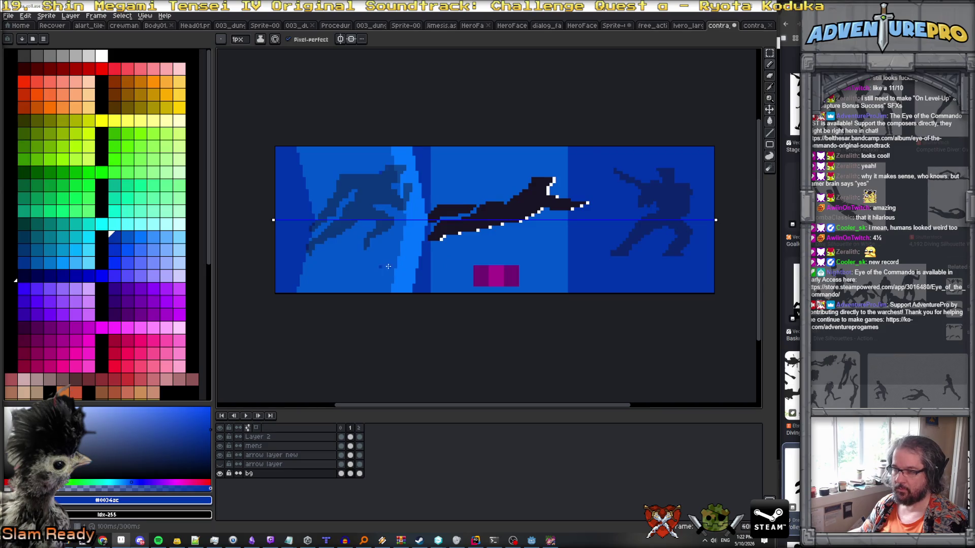
key("g")
left_click(347, 279)
left_click(401, 248)
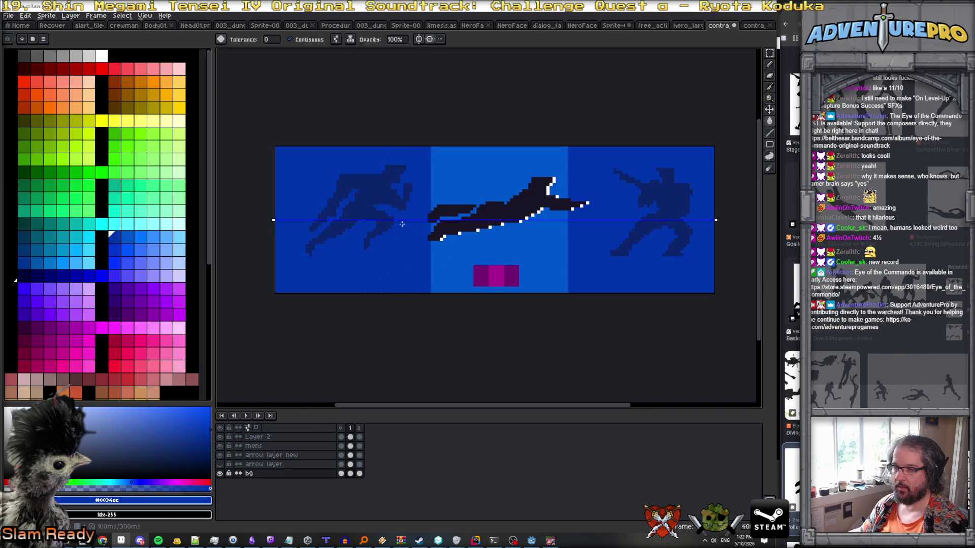
key("ctrl+z")
key("ctrl+z")
Draw bright blue #0074FF lines along both band edges and fill the edge strips.
left_click(391, 257, "alt")
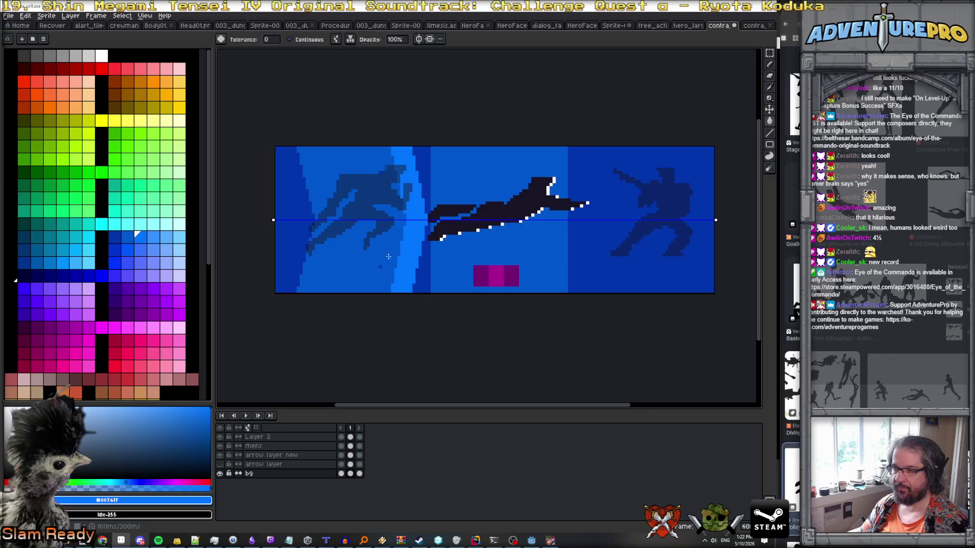
key("b")
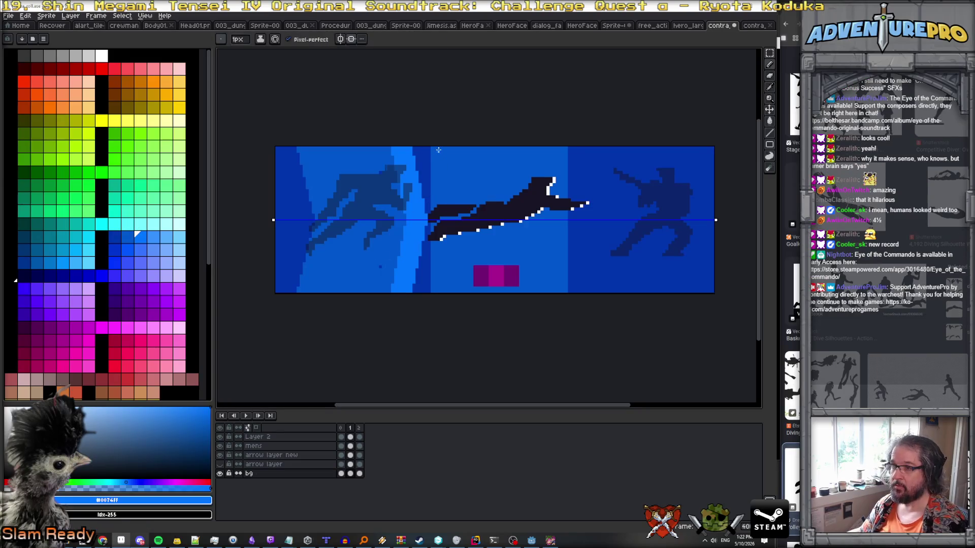
left_click_drag(438, 148, 437, 293)
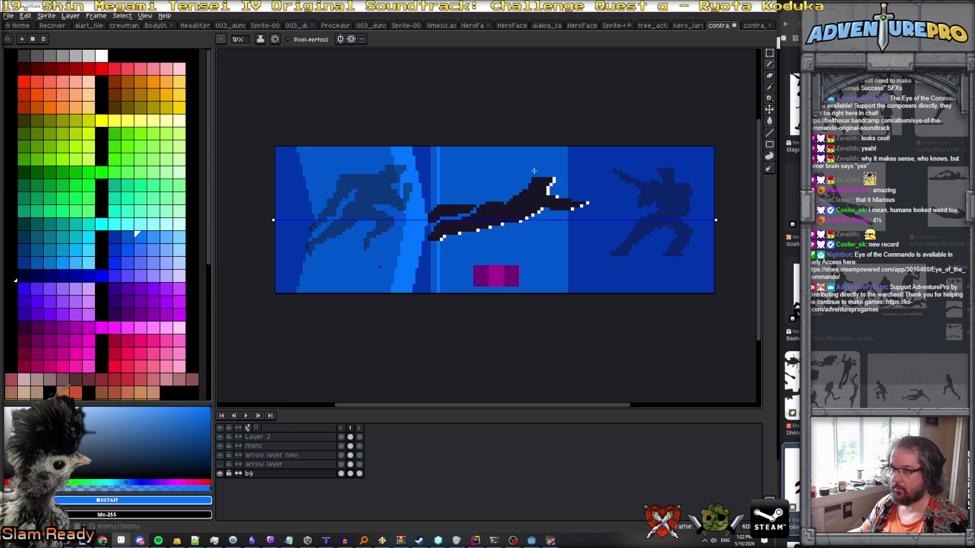
left_click_drag(560, 147, 563, 276)
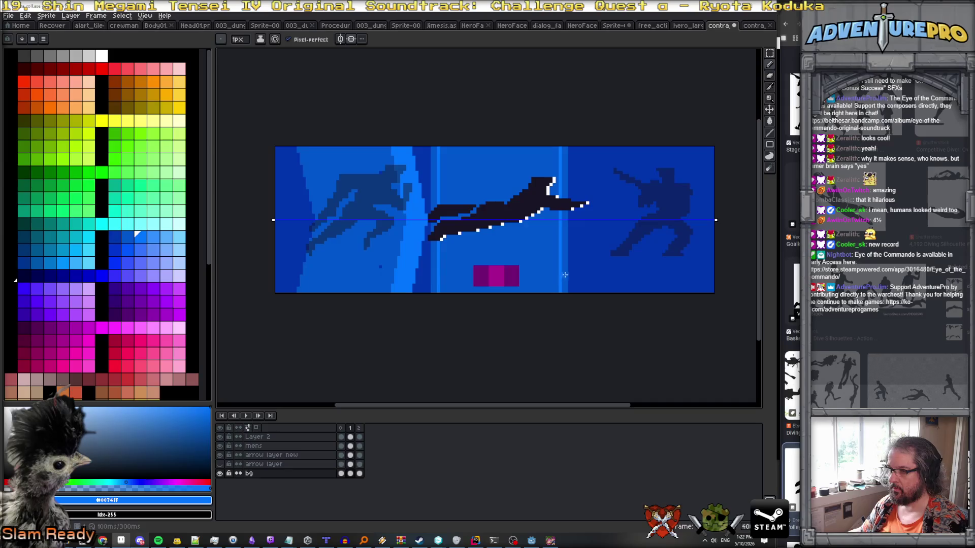
key("g")
left_click(565, 270)
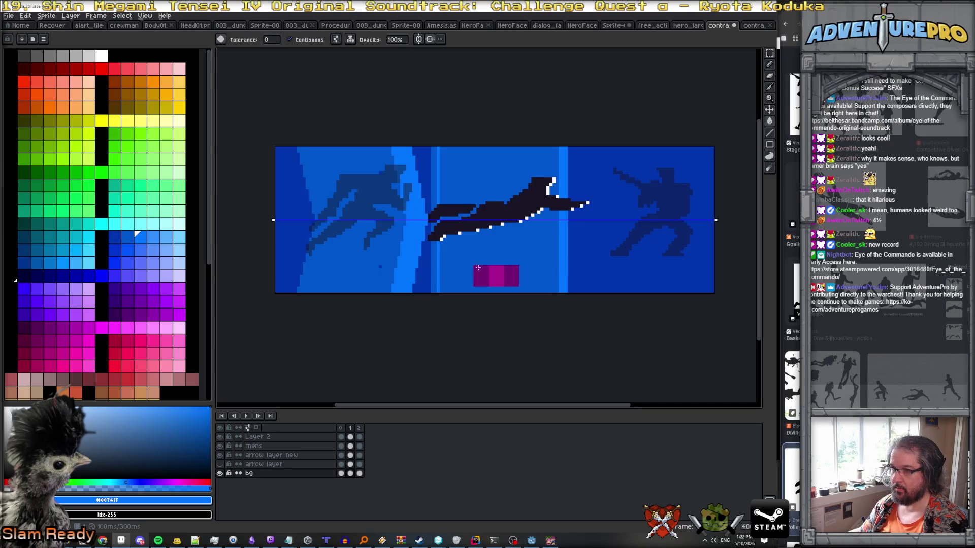
left_click(436, 263)
Fill the areas left of the stripe with the darker blue sampled from the canvas.
left_click(422, 276, "alt")
left_click(409, 269)
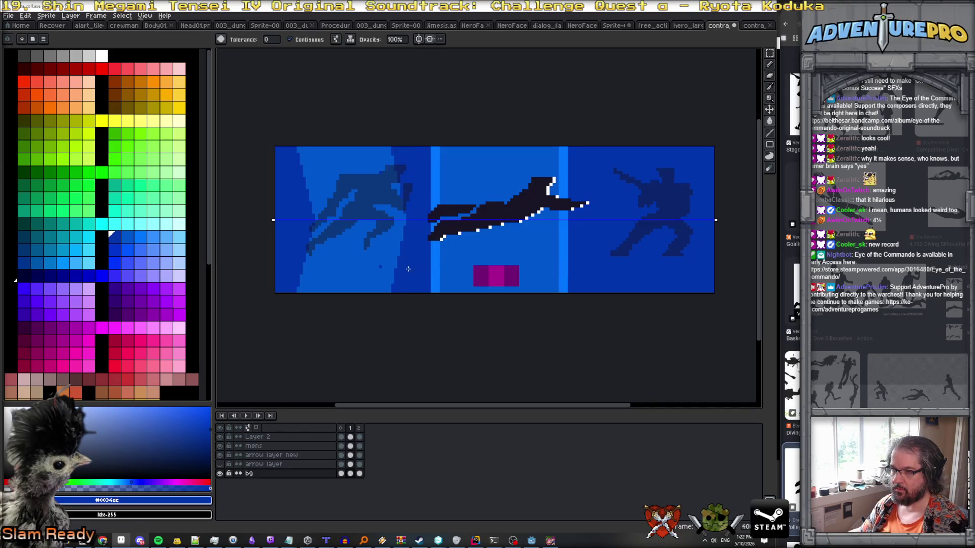
left_click(373, 269)
scroll(381, 262, "down", 1)
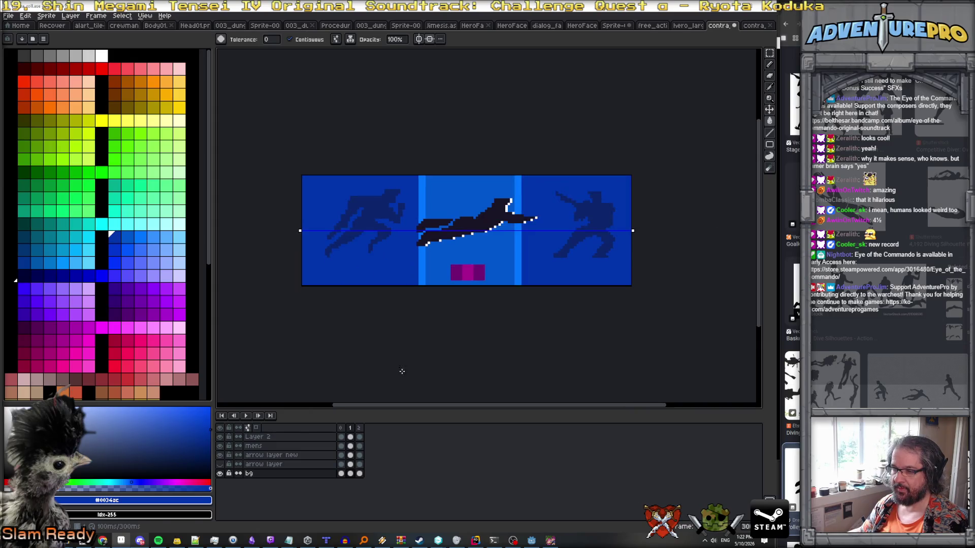
From the last frame, export all three frames as a one-column sprite sheet using visible layers.
left_click(359, 430)
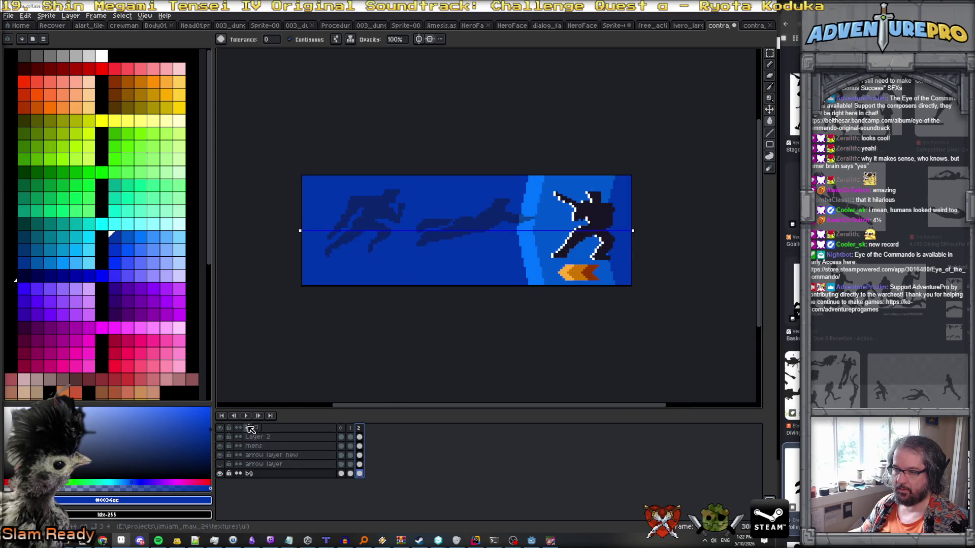
left_click(8, 15)
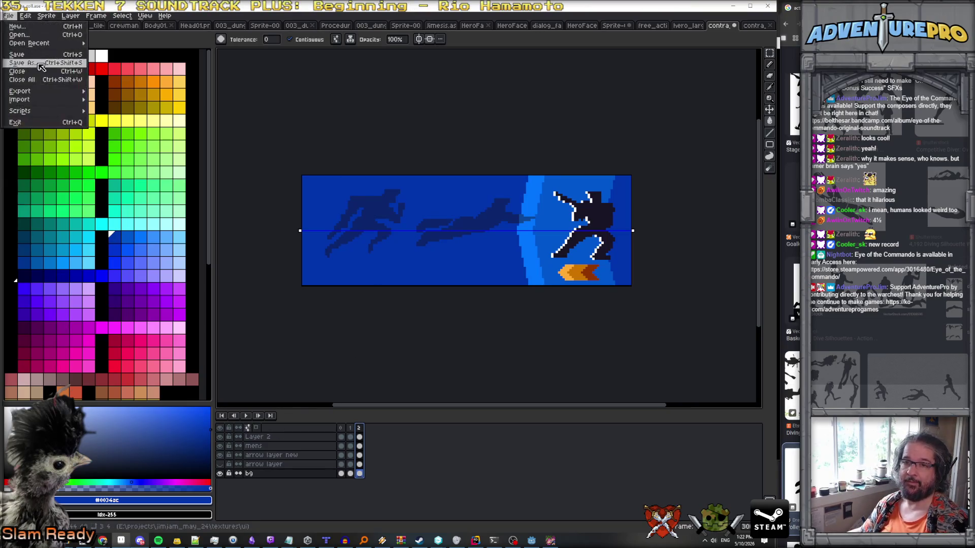
mouse_move(44, 92)
left_click(131, 100)
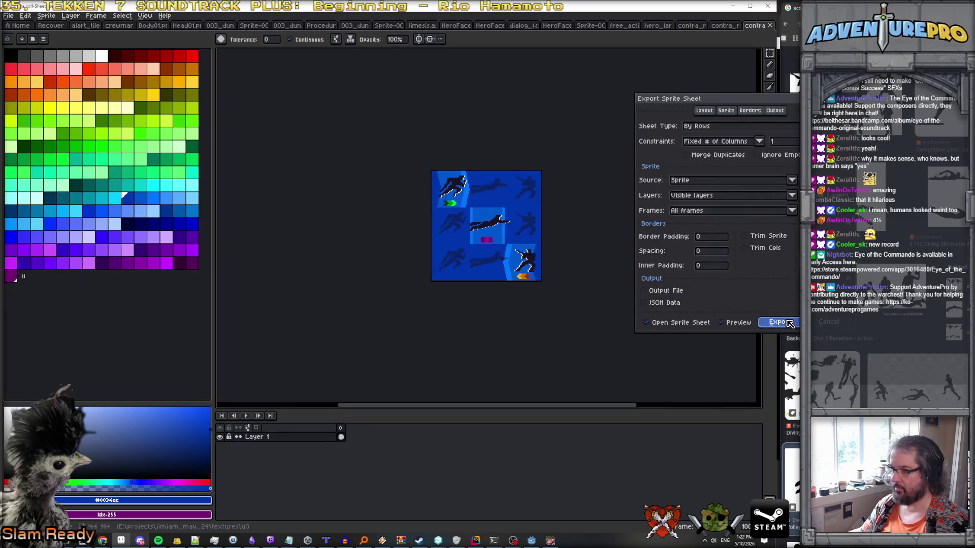
left_click(777, 323)
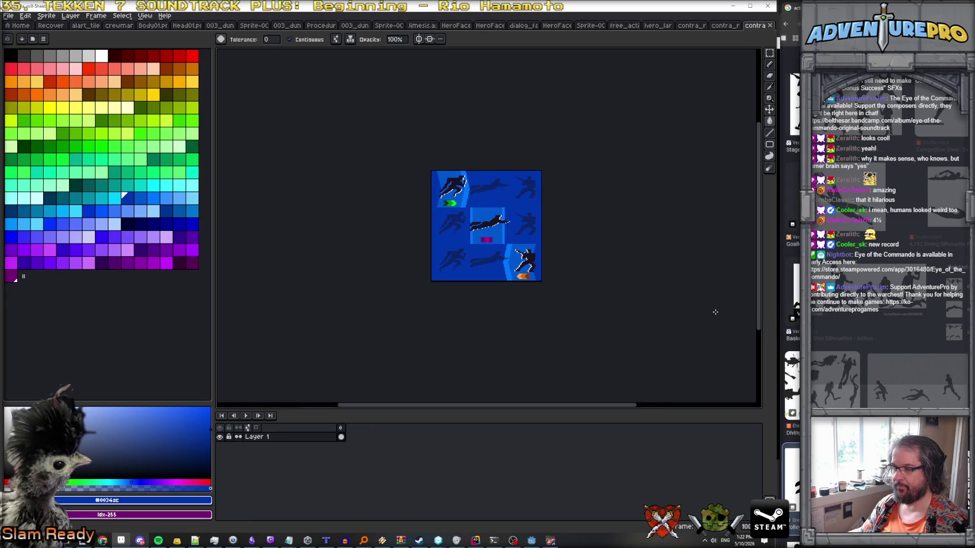
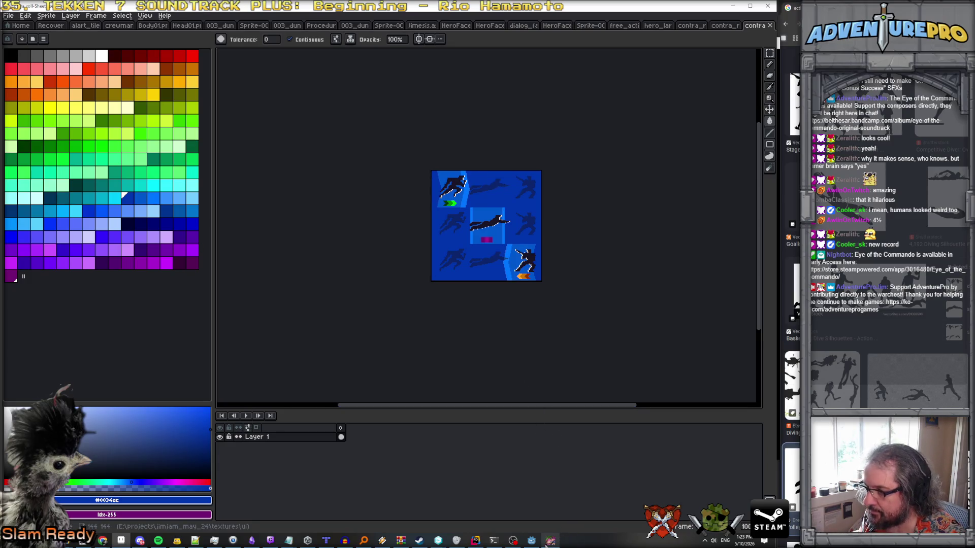
Save the Aseprite sprite sheet as PNG, overwriting the existing contra_roll.png in the ui folder.
left_click(9, 15)
left_click(33, 62)
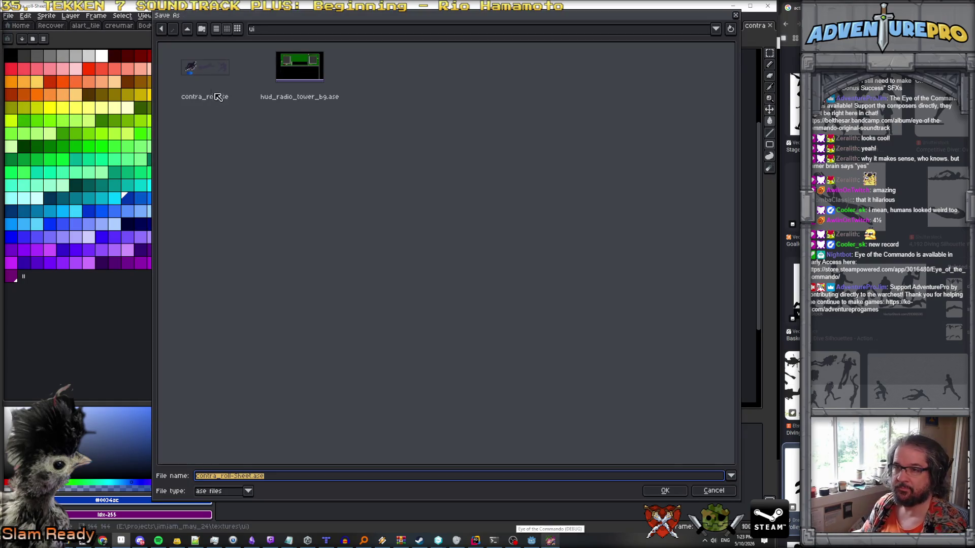
left_click(247, 491)
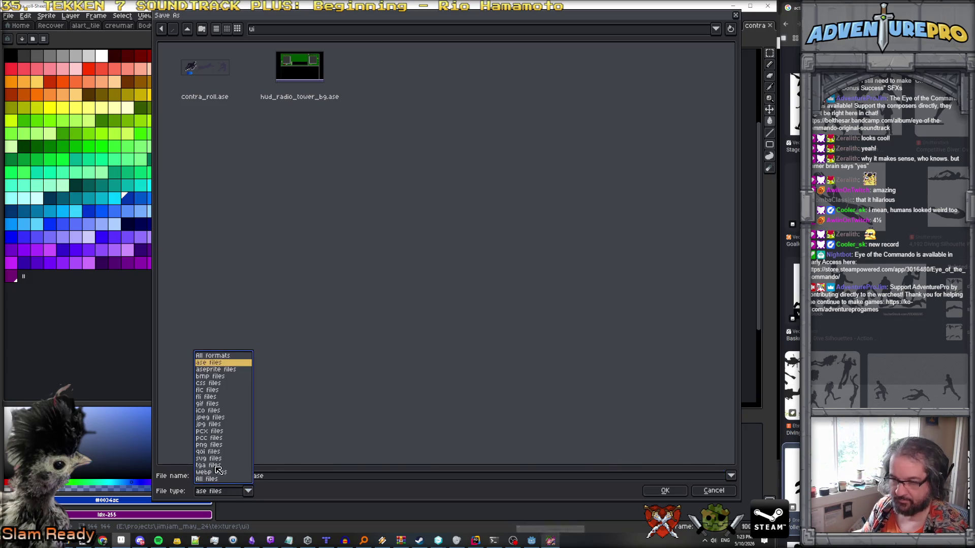
left_click(216, 445)
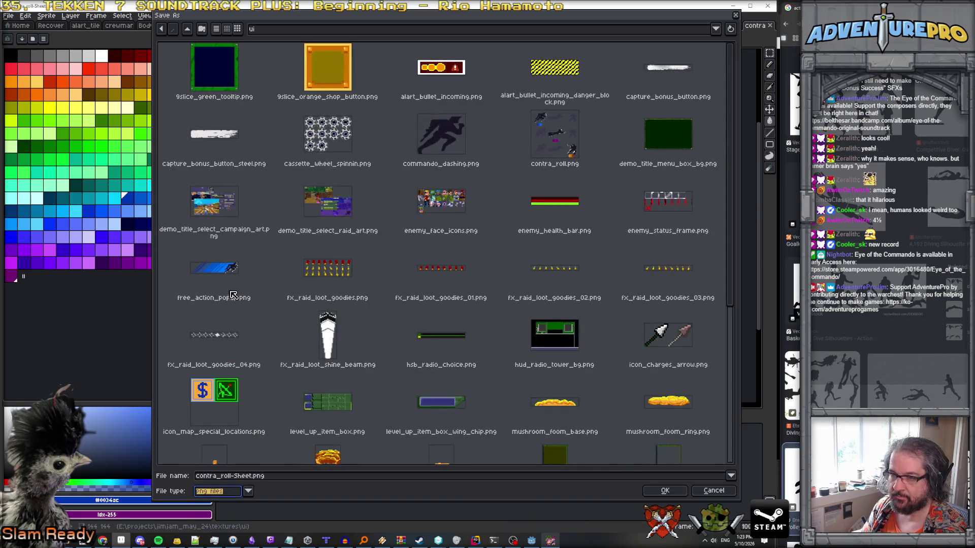
left_click(556, 137)
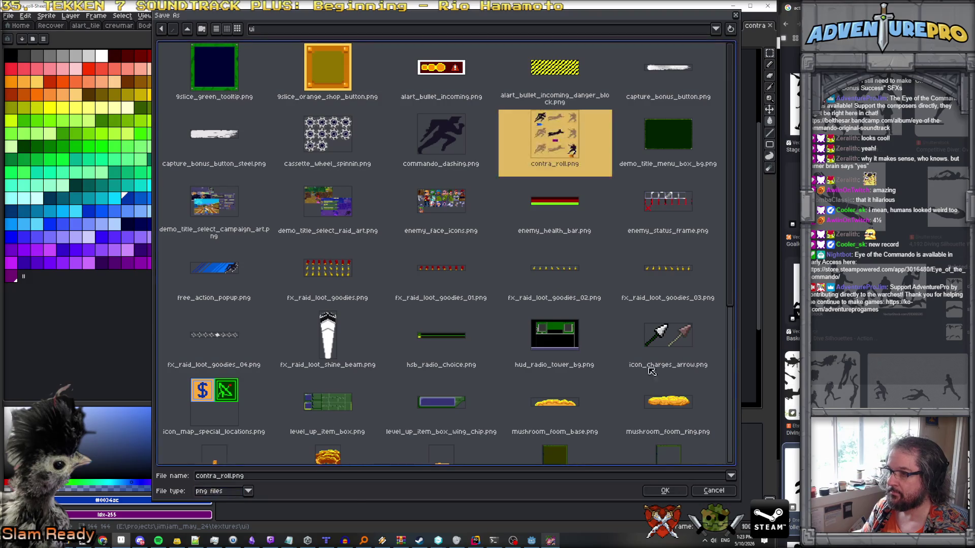
left_click(664, 491)
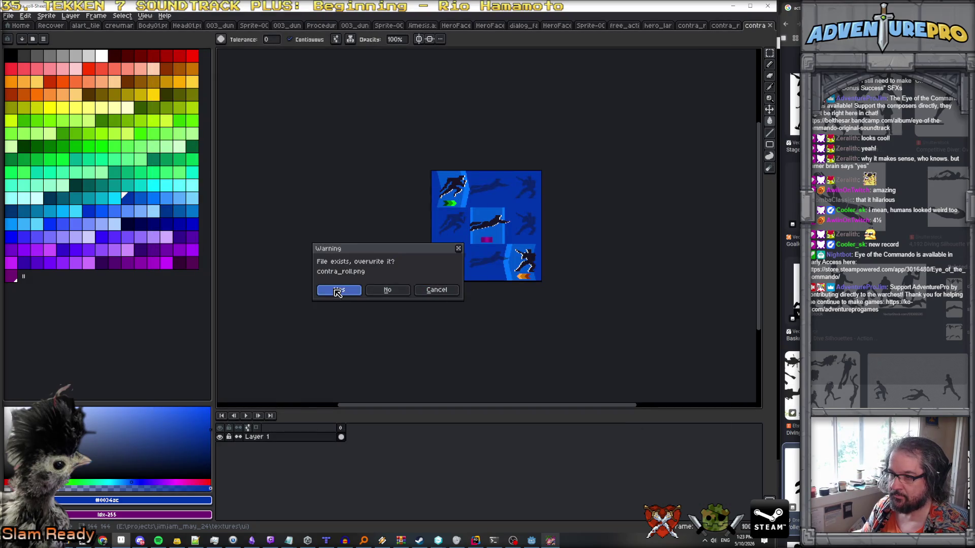
left_click(334, 289)
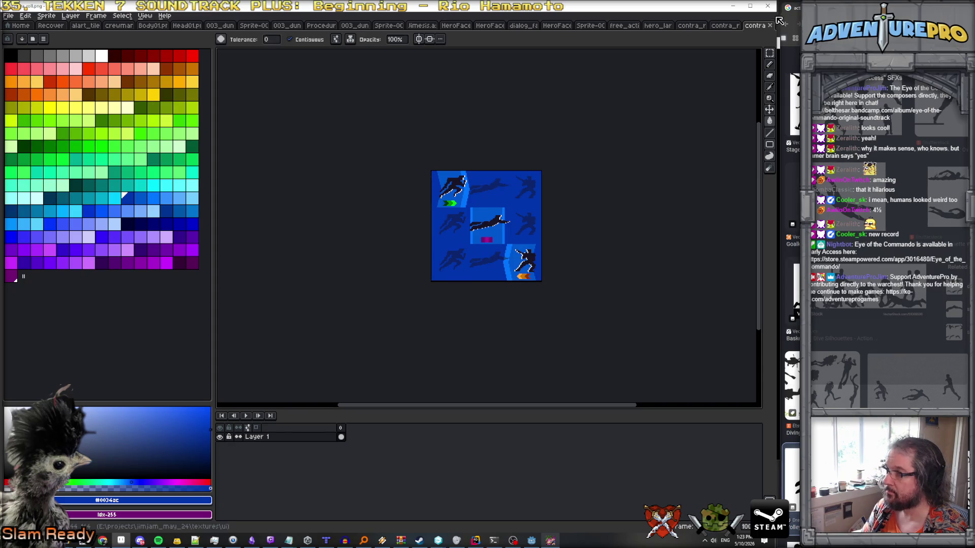
Return to Godot, stop the running game and relaunch it directly from level_05.
left_click(731, 7)
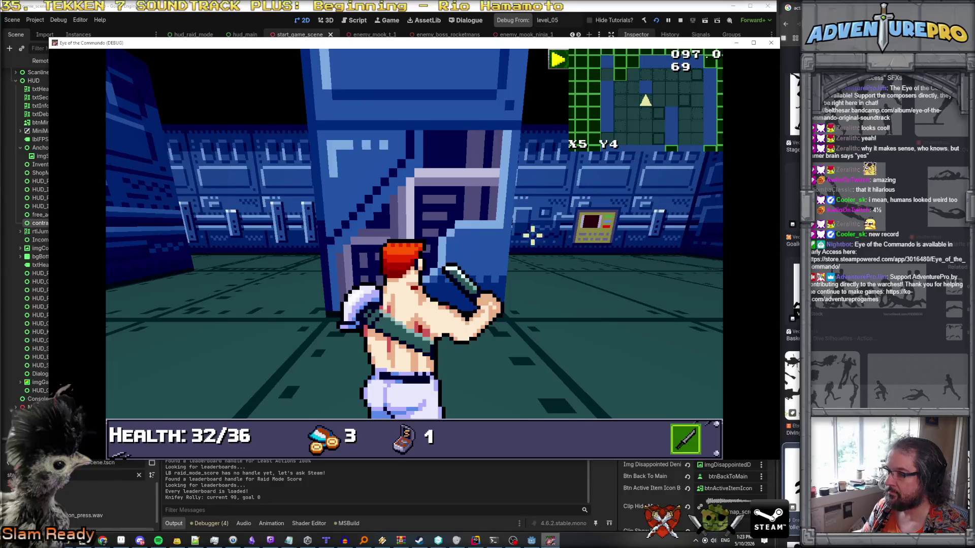
left_click(771, 42)
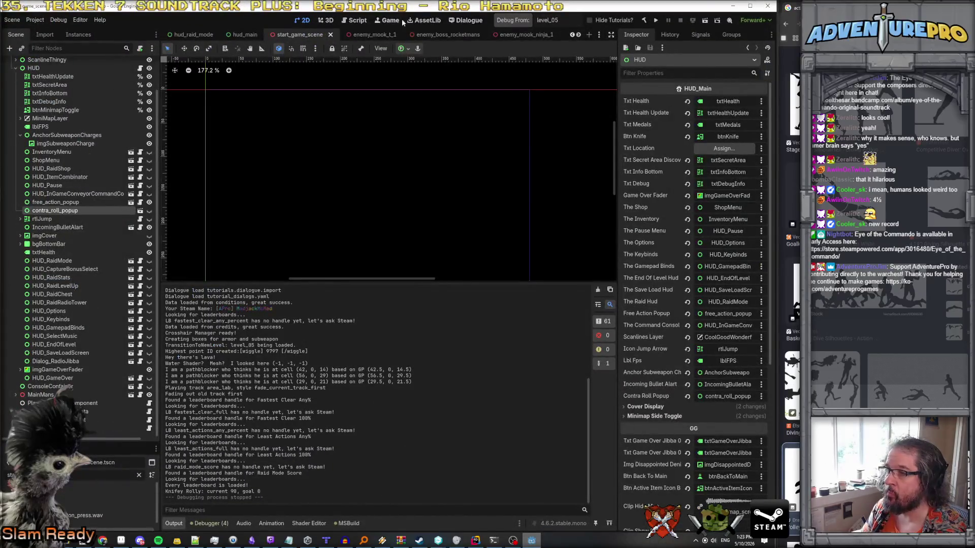
left_click(514, 23)
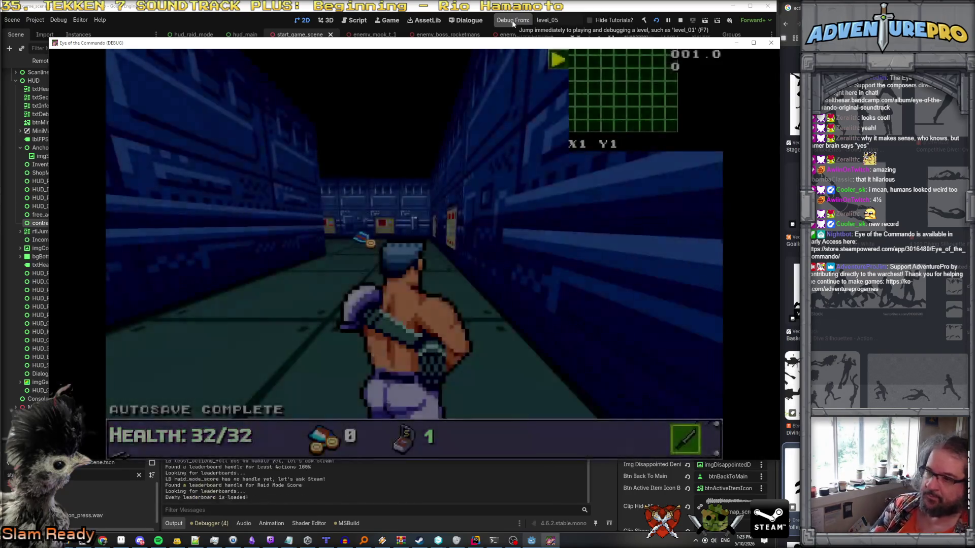
Walk the commando forward, dismiss the Freedom Medal notice, and dodge-roll through the corridors.
key("Up")
key("Up")
key("Up")
key("Right")
key("Up")
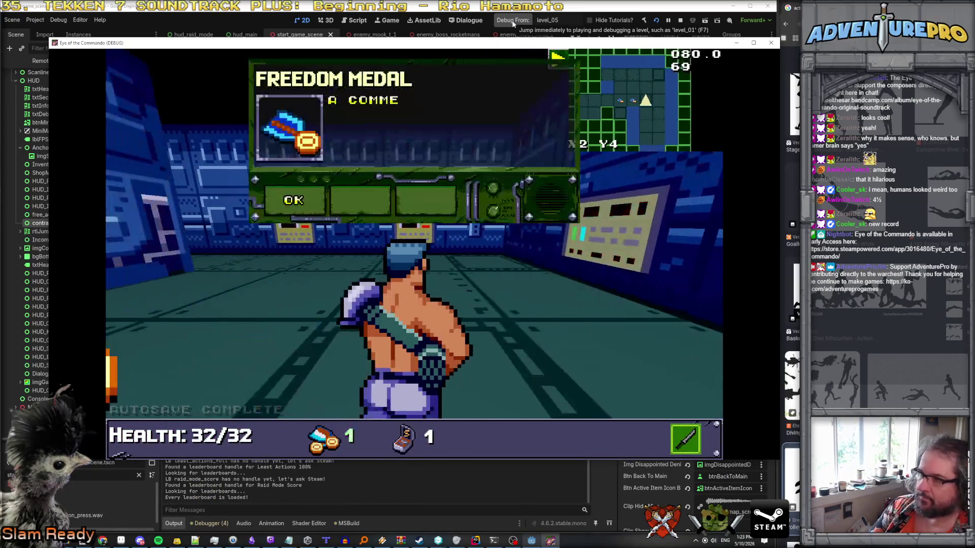
key("Return")
key("Right")
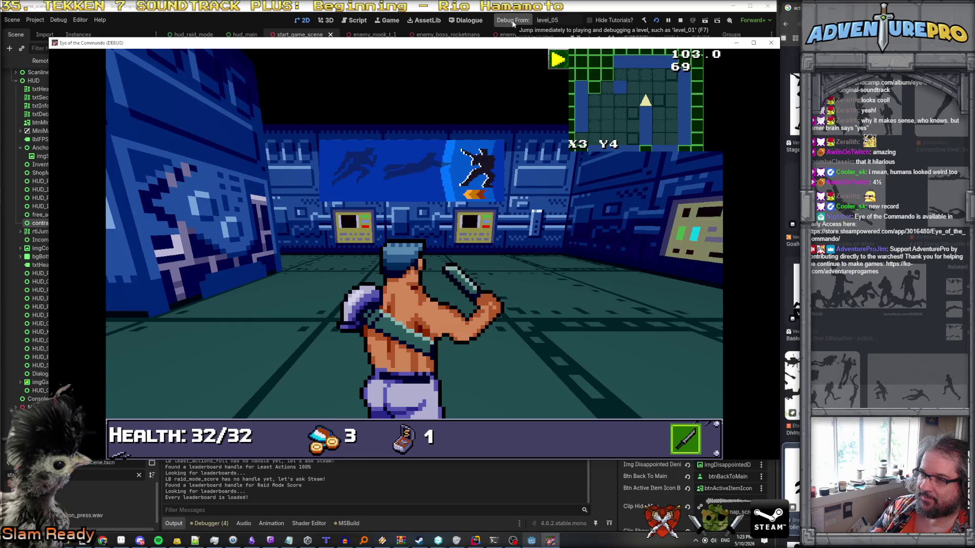
key("d")
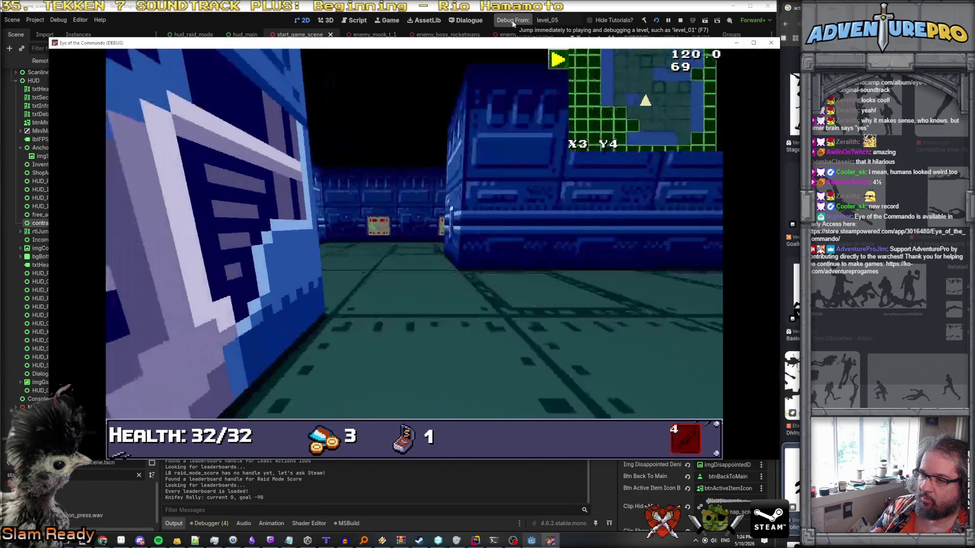
key("w")
key("w")
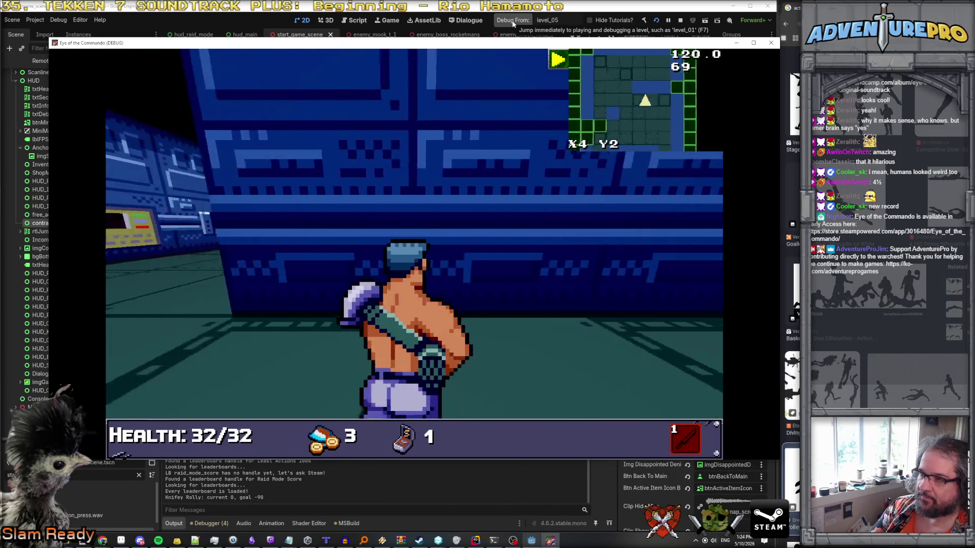
key("s")
key("s")
key("d")
key("a")
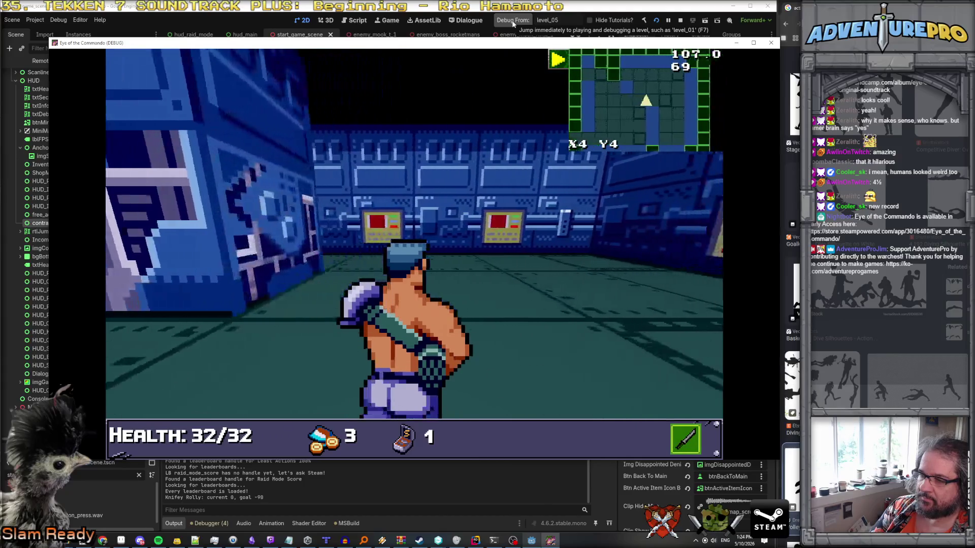
key("a")
key("space")
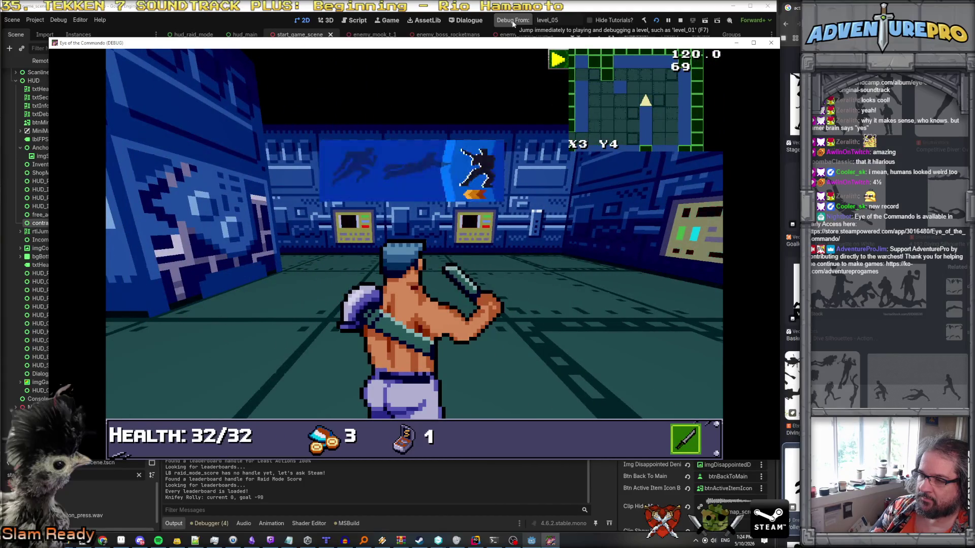
Dive-roll and change facing to show the contra roll popup, then stop the playtest.
key("Right")
key("w")
key("Left")
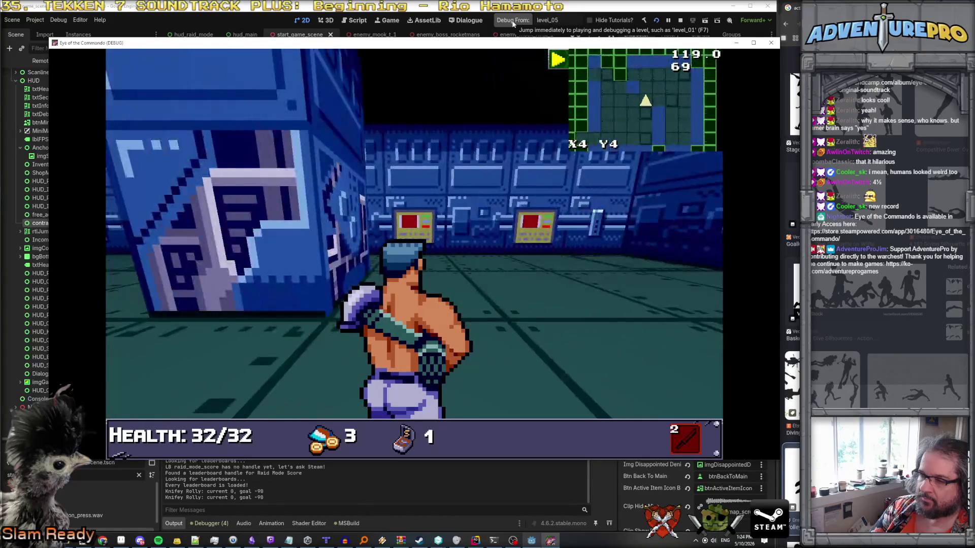
key("a")
key("d")
key("d")
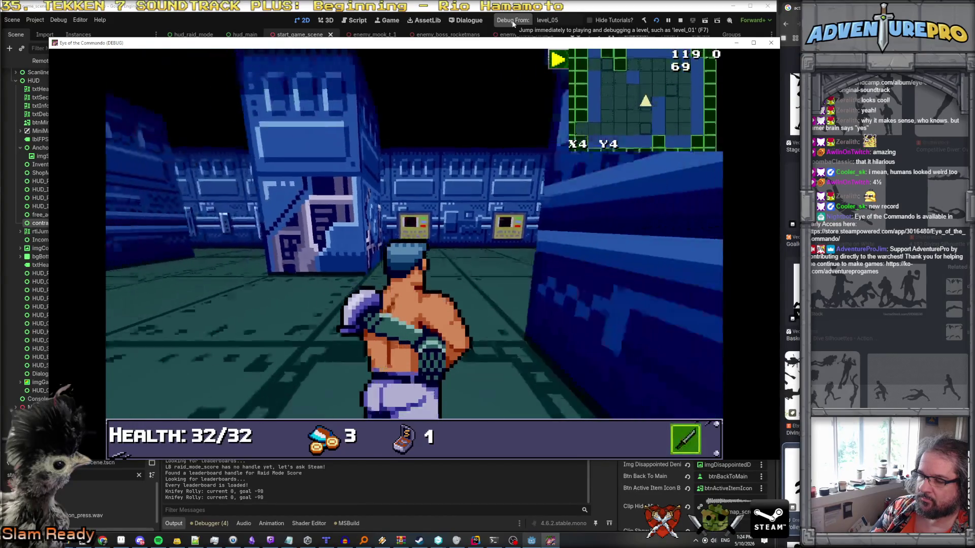
key("a")
key("q")
key("space")
key("Left")
key("Left")
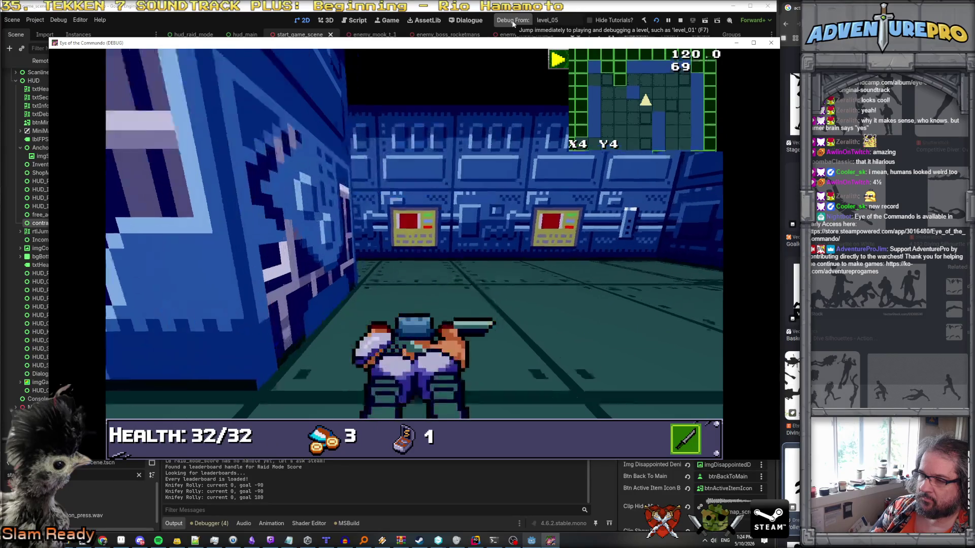
key("a")
key("a")
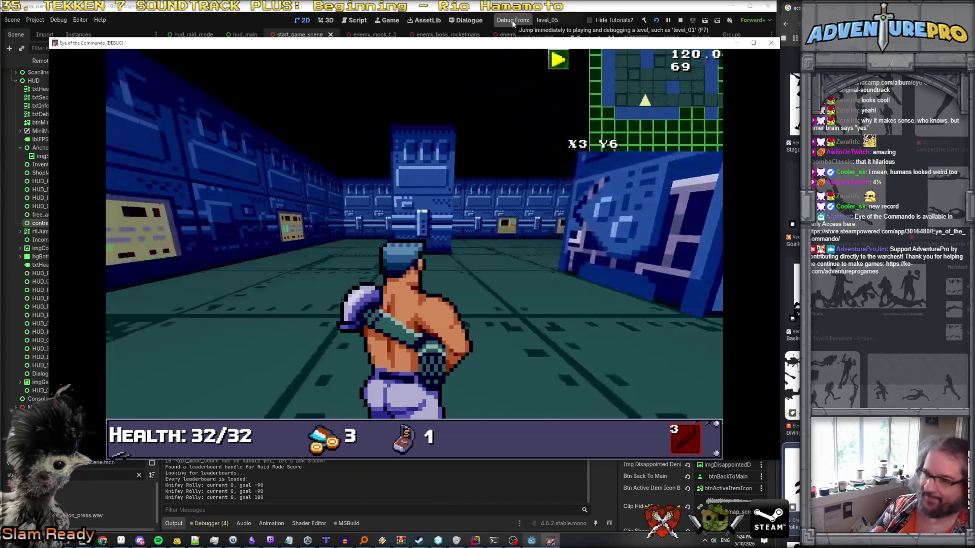
key("d")
key("w")
key("w")
key("s")
key("s")
key("a")
key("d")
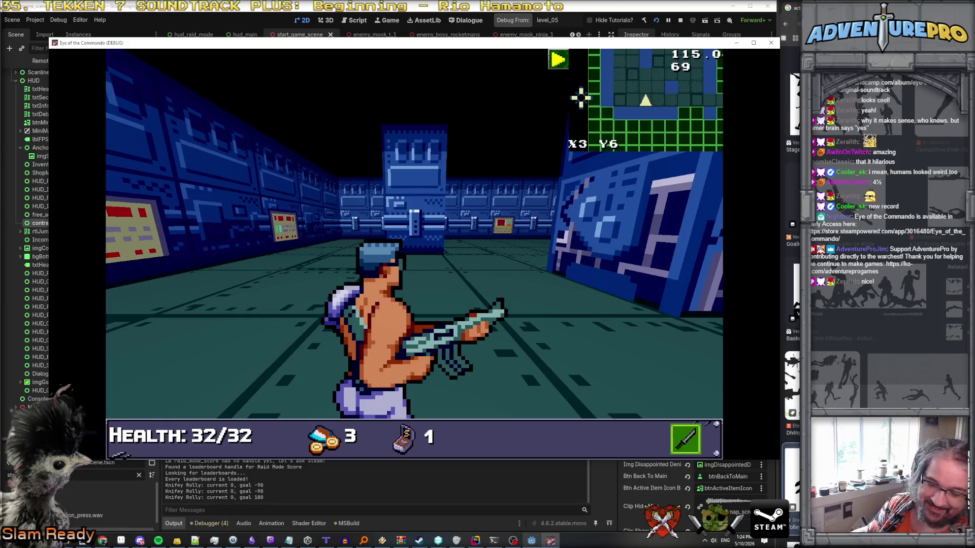
left_click(681, 21)
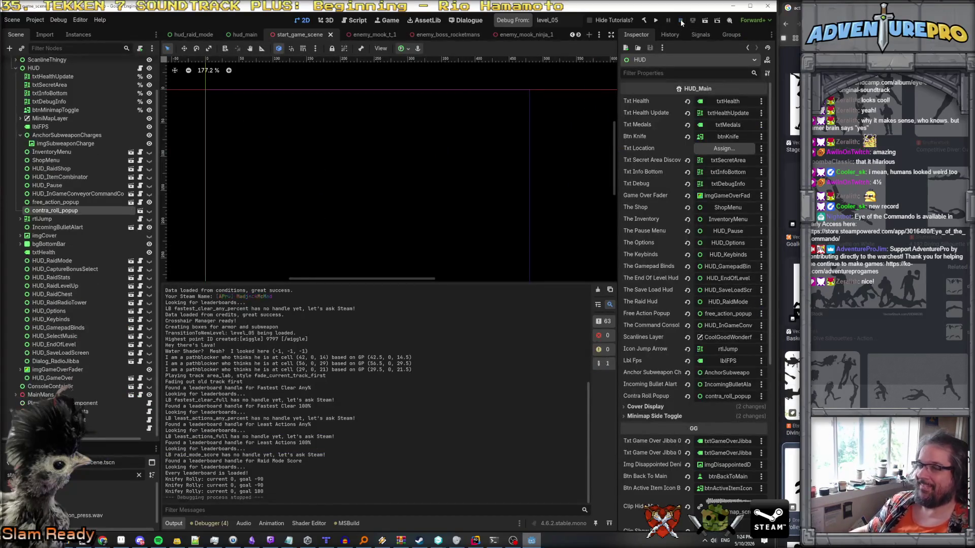
In Rider, include all changed files and the new unversioned files in the commit.
left_click(477, 542)
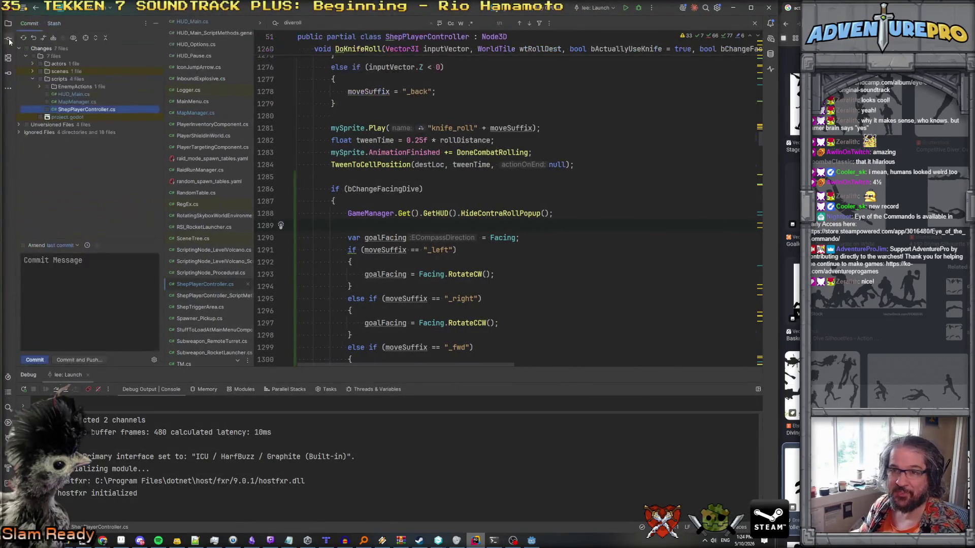
left_click(27, 48)
left_click(19, 125)
left_click(27, 125)
Commit with the message 'Contra Roll for changing direction after a dive' and start pushing.
left_click(75, 263)
type("Co")
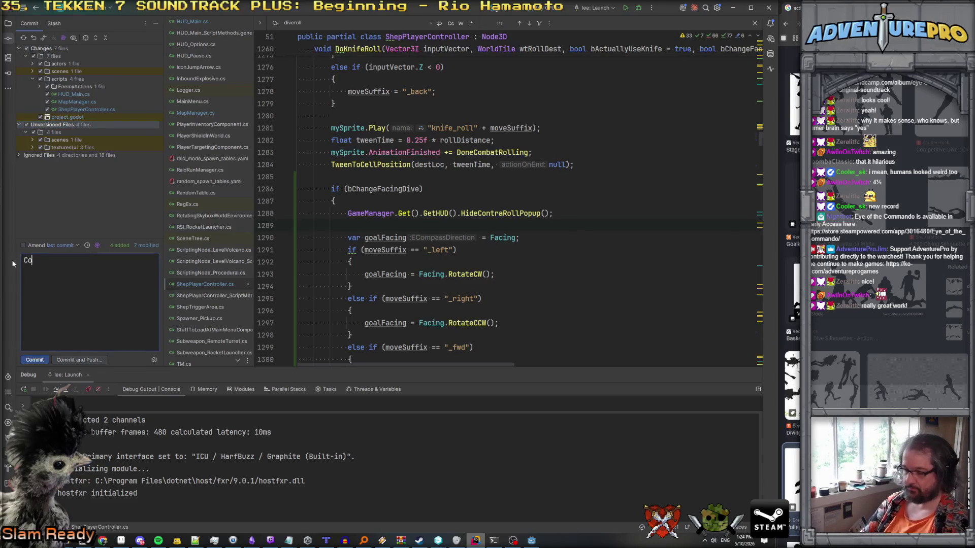
type("ntra Roll for changiu")
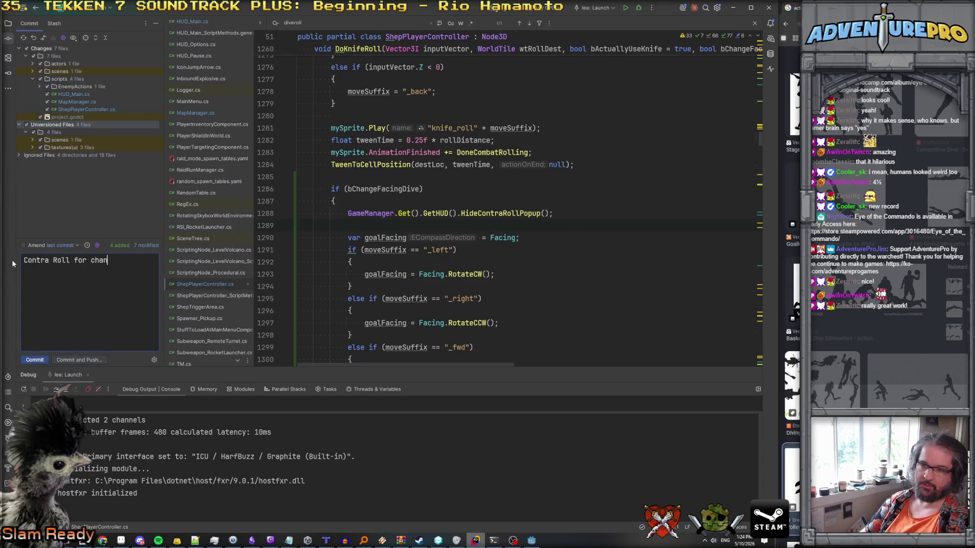
key("BackSpace")
type("ng direc")
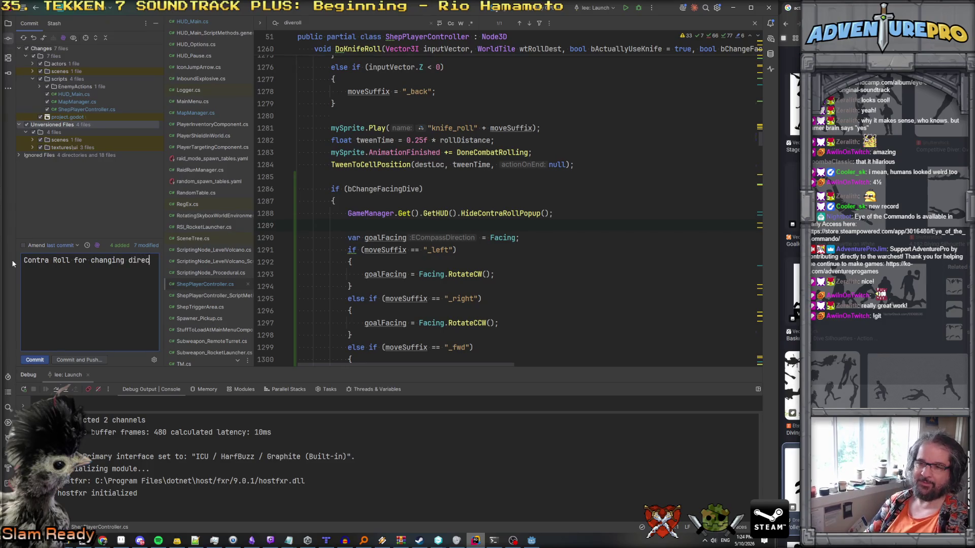
type("tion after a dive")
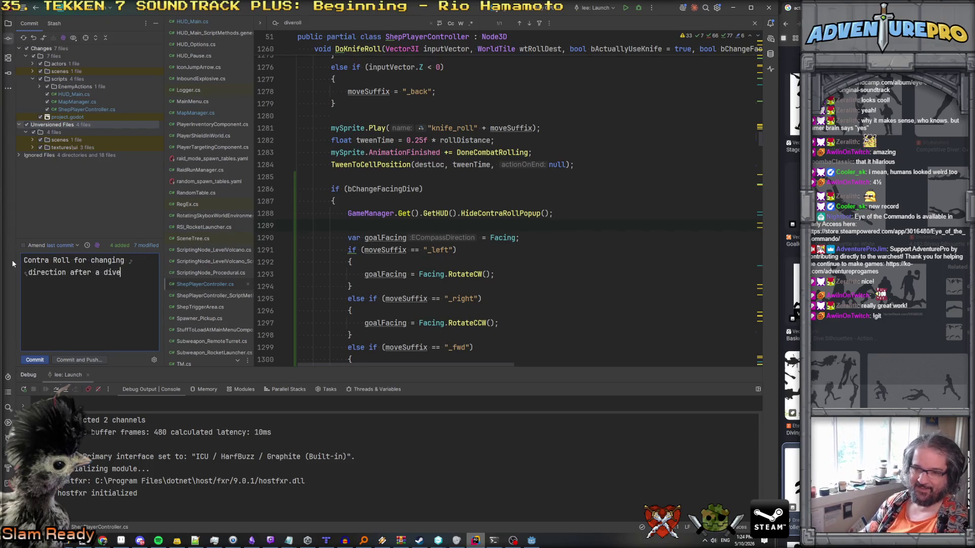
left_click(80, 359)
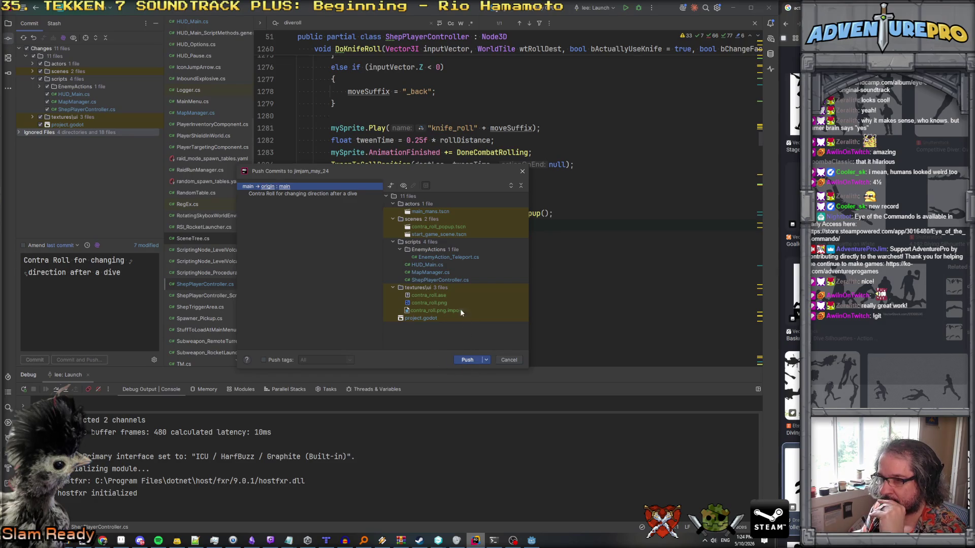
Review the 11 files in the push list, including EnemyActions_Teleport.cs, and push them to origin main.
left_click(447, 258)
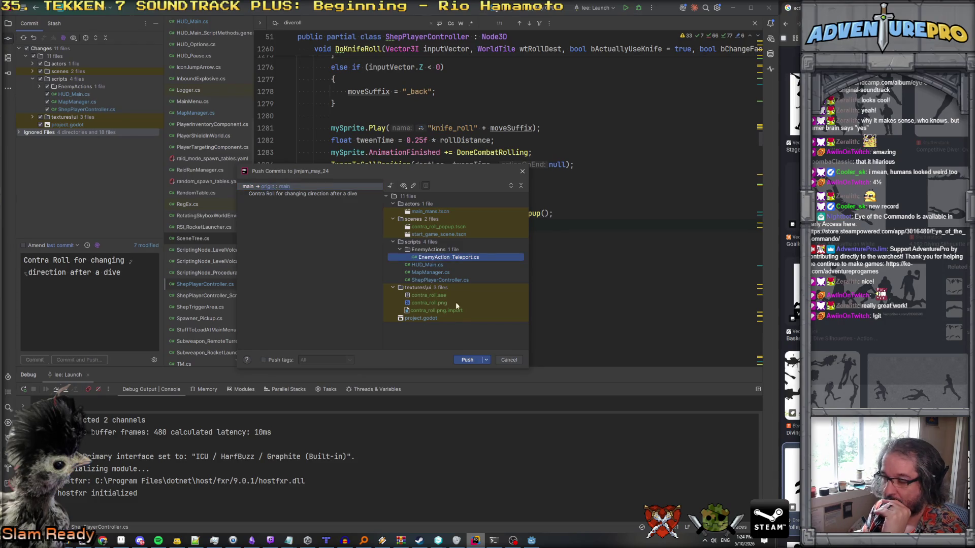
left_click(465, 359)
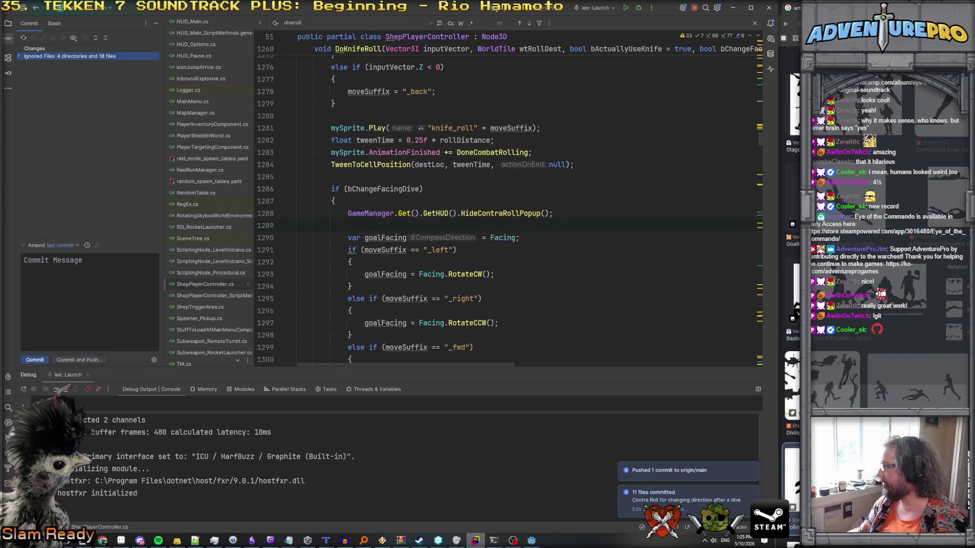
key("alt+Tab")
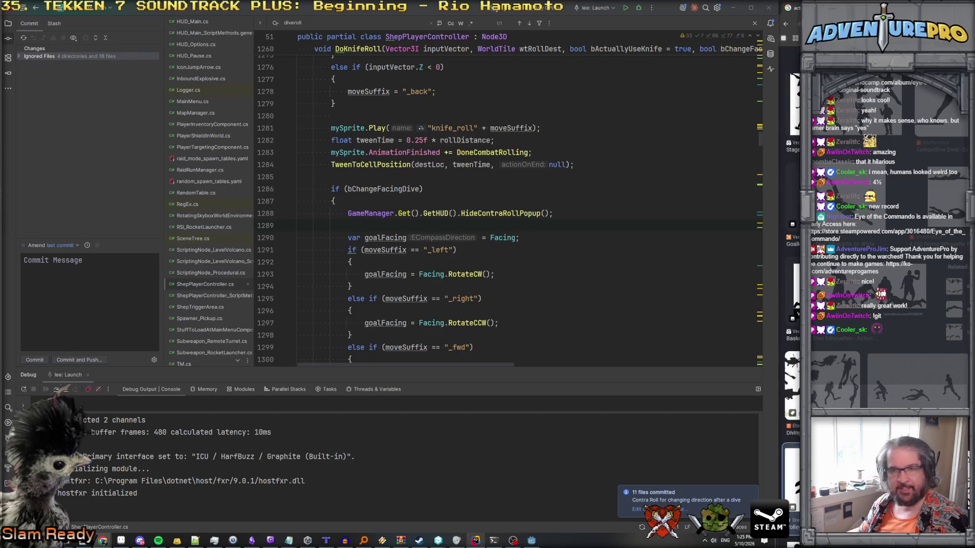
key("alt+Tab")
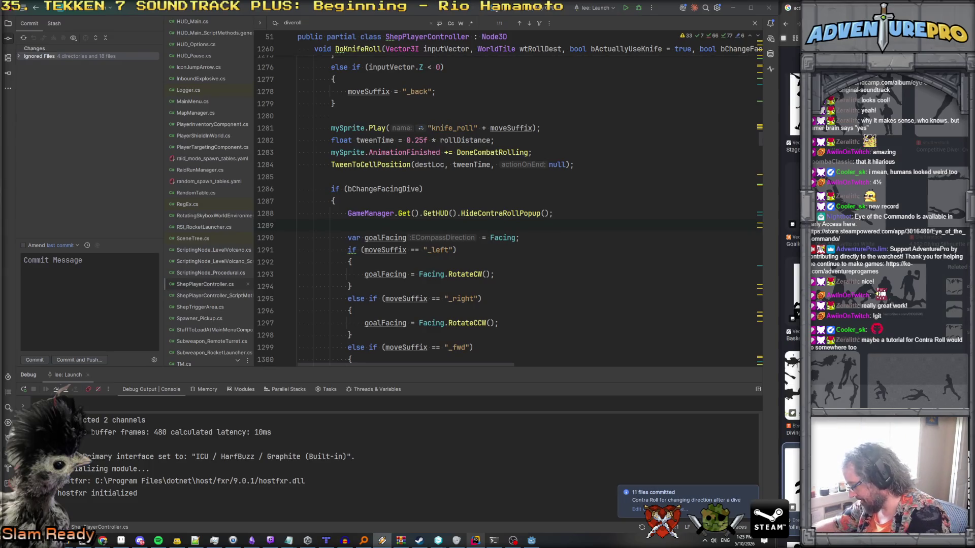